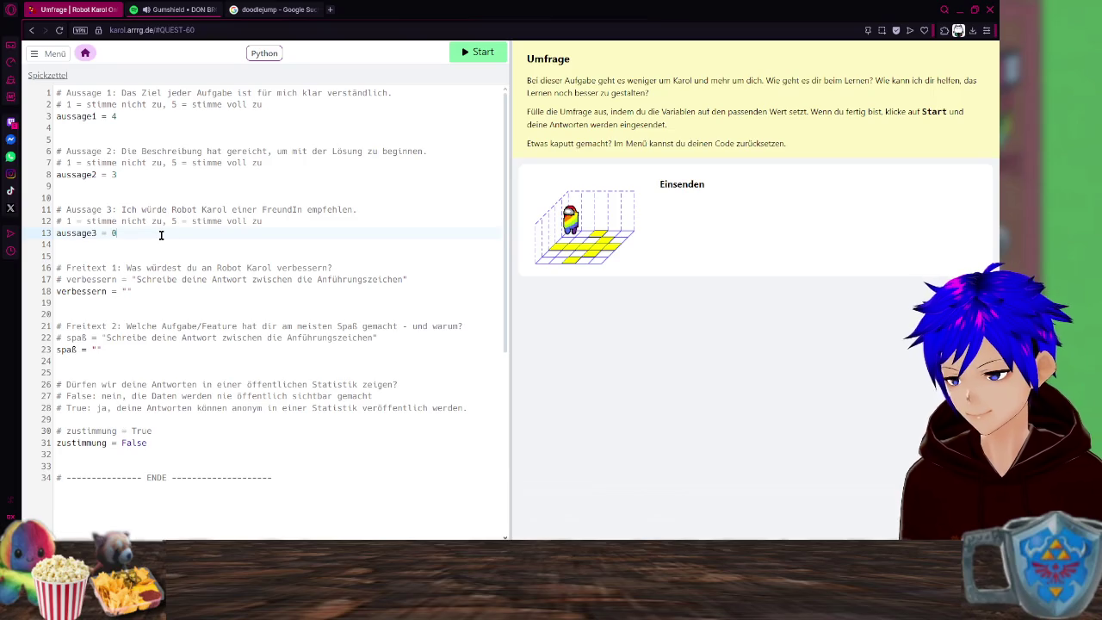
Rate aussage3 as 5 and begin the verbessern answer about helpful functions in more detail.
key(BackSpace)
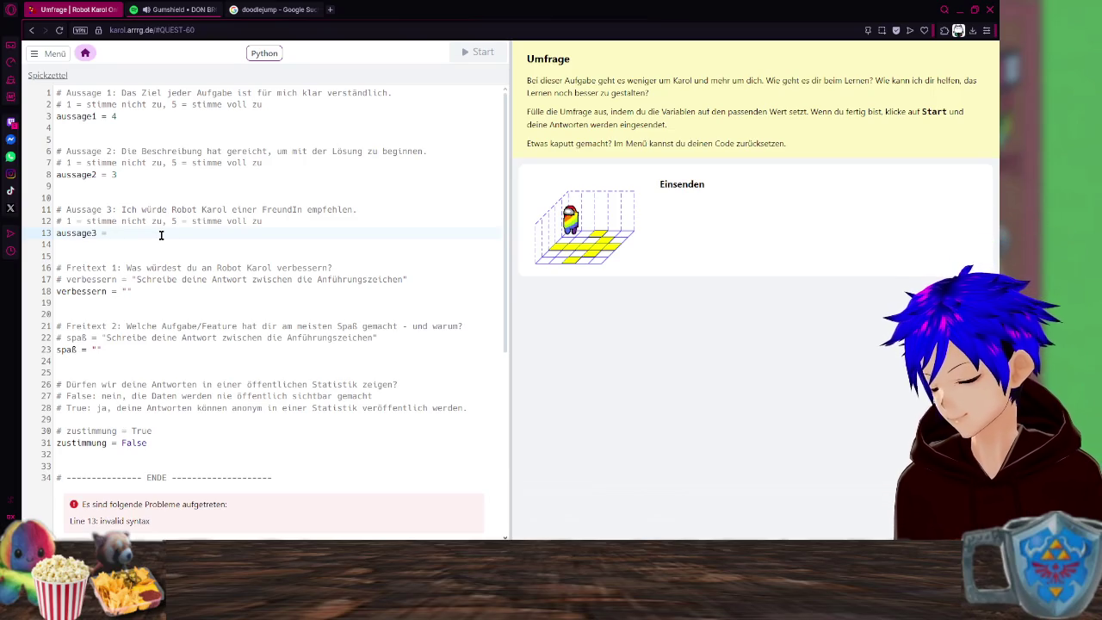
text(5)
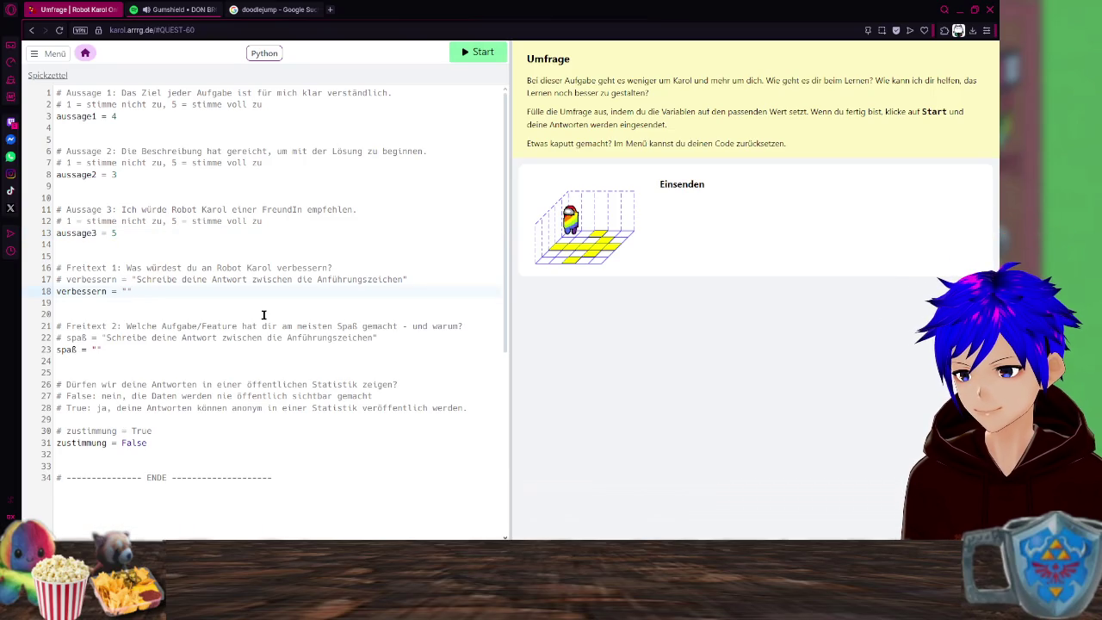
click(124, 291)
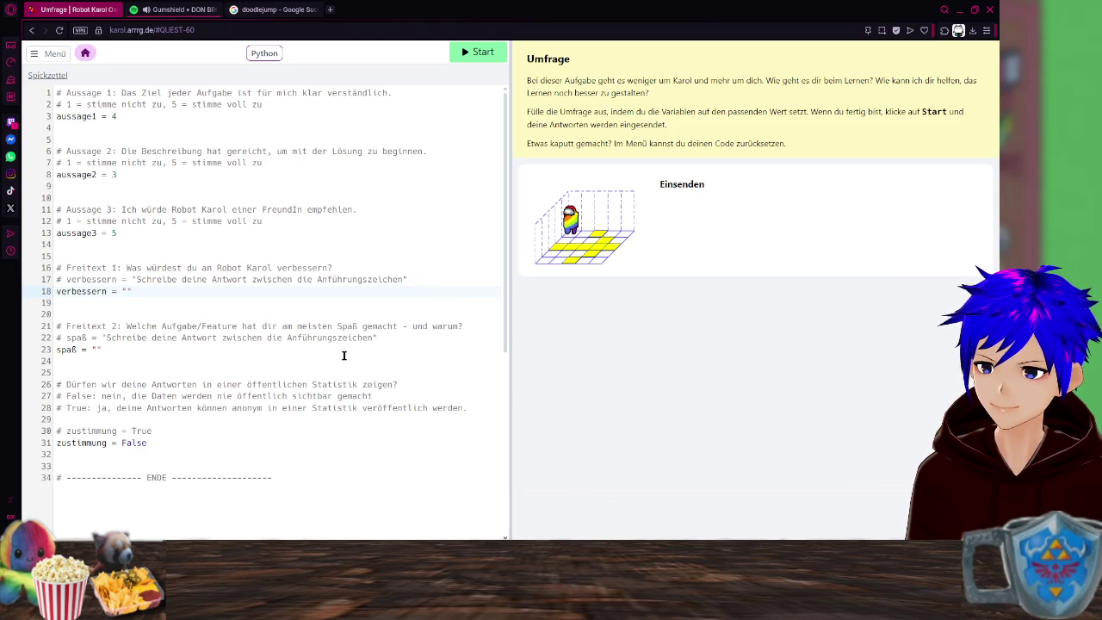
text(Meh in dete)
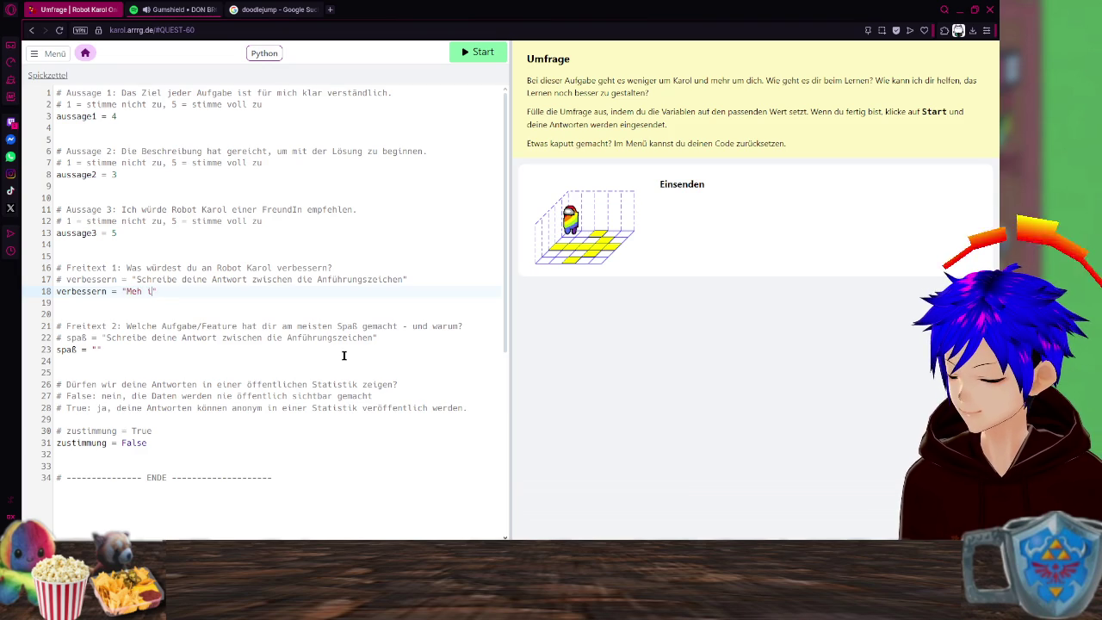
text(ll)
key(BackSpace)
key(BackSpace)
key(BackSpace)
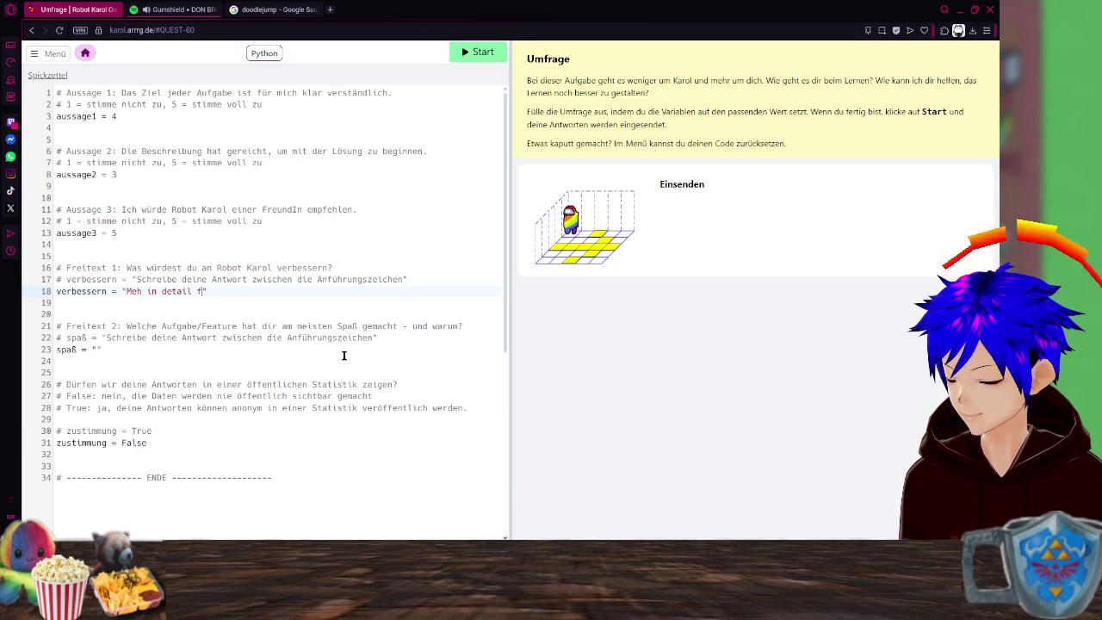
text(ür einz)
text(elne not)
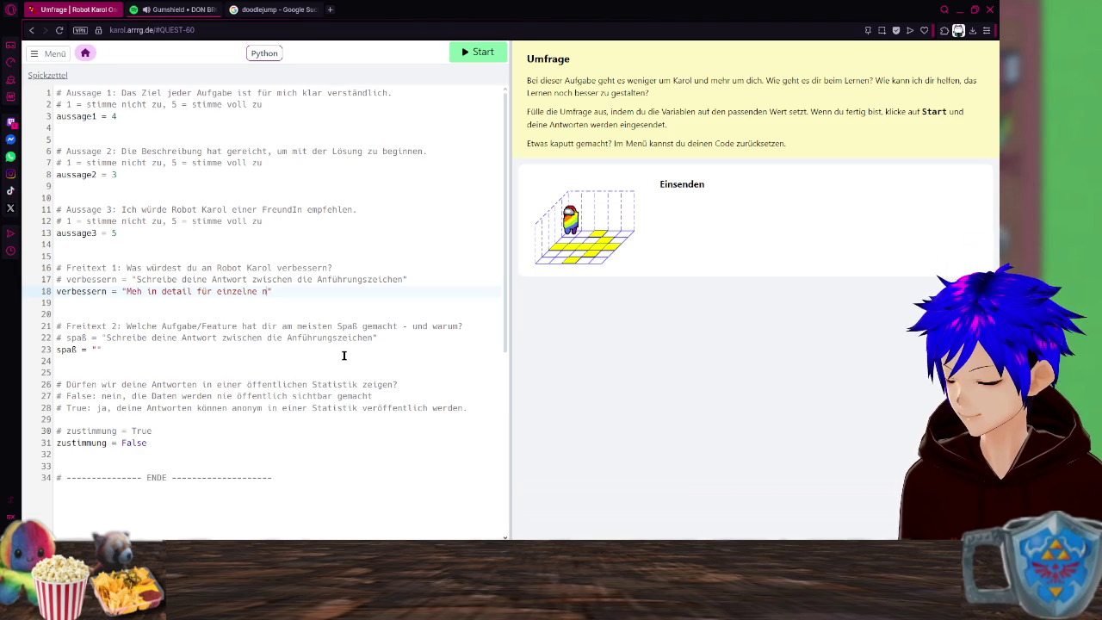
text(wen)
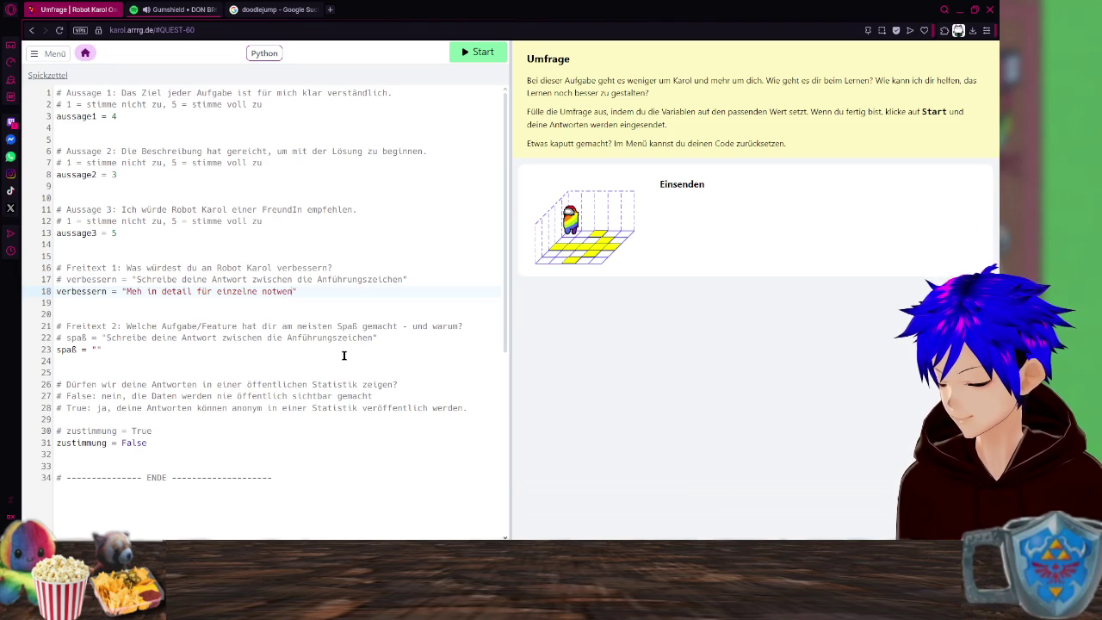
text(dige o)
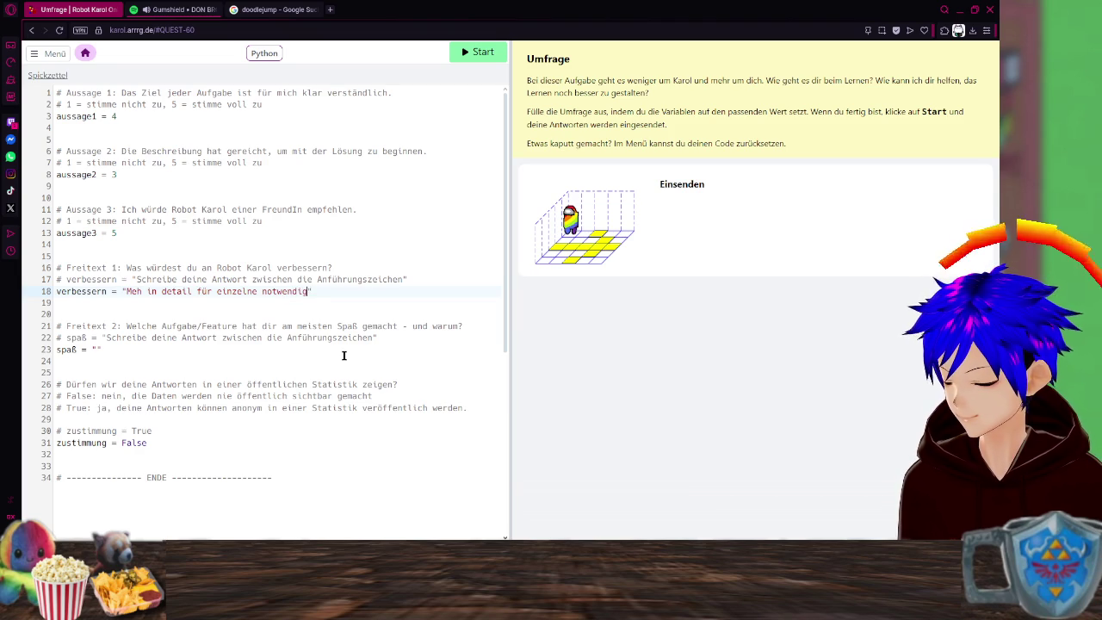
text(der hi)
text(lf)
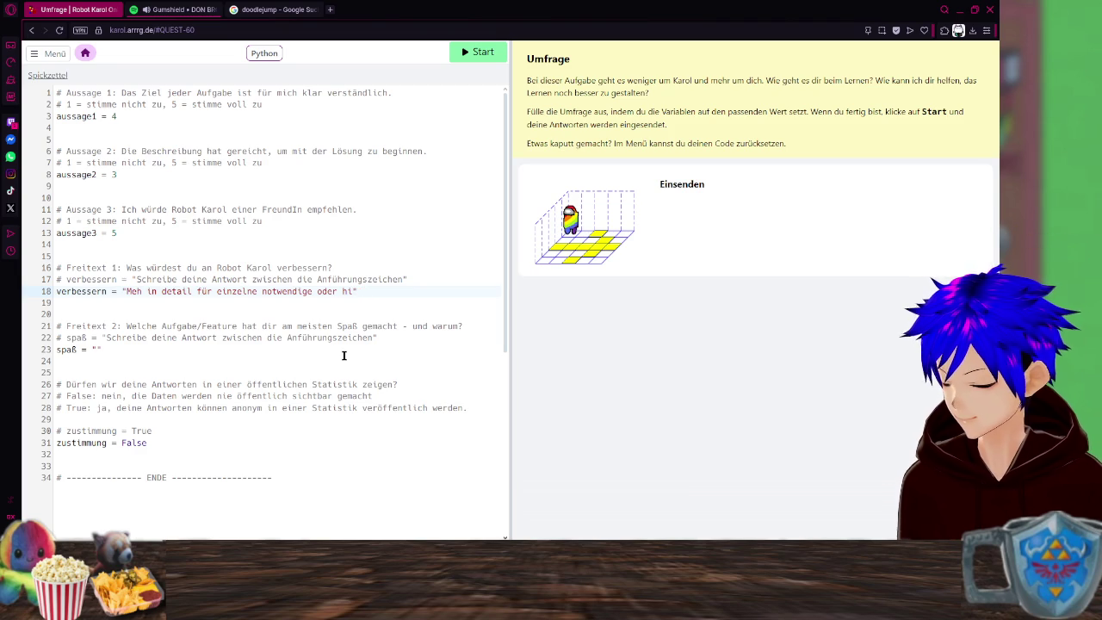
text(reiche )
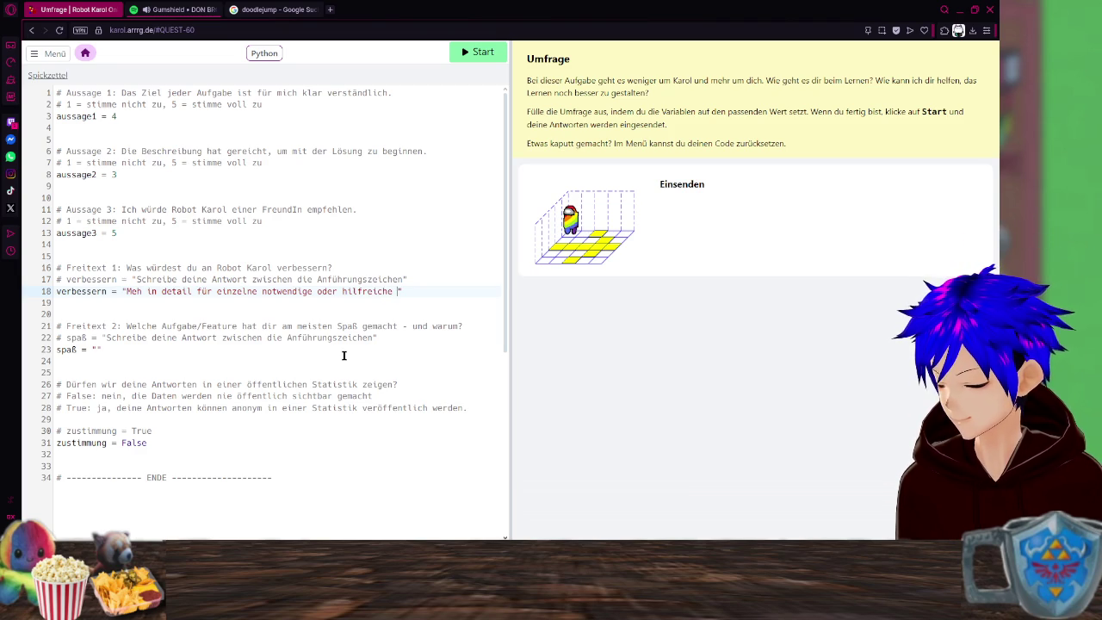
text(dunkti)
text(onen g)
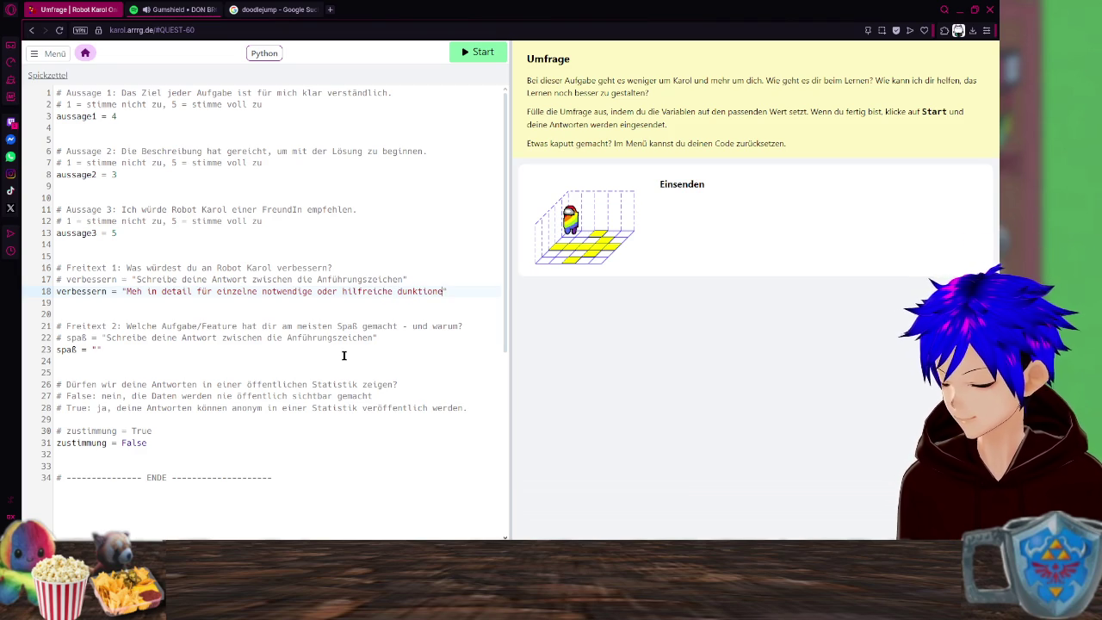
text(ehen)
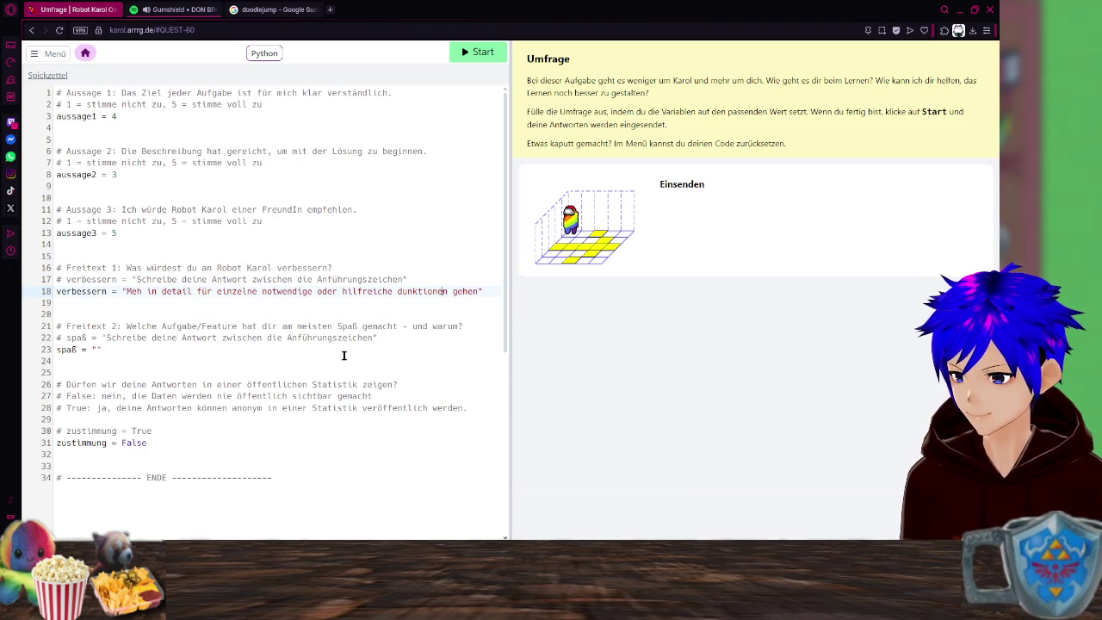
Correct 'dunktionen' to 'funktionen' and finish the verbessern answer with 'würde helfen'.
key(Right)
key(Delete)
text(f)
key(Down)
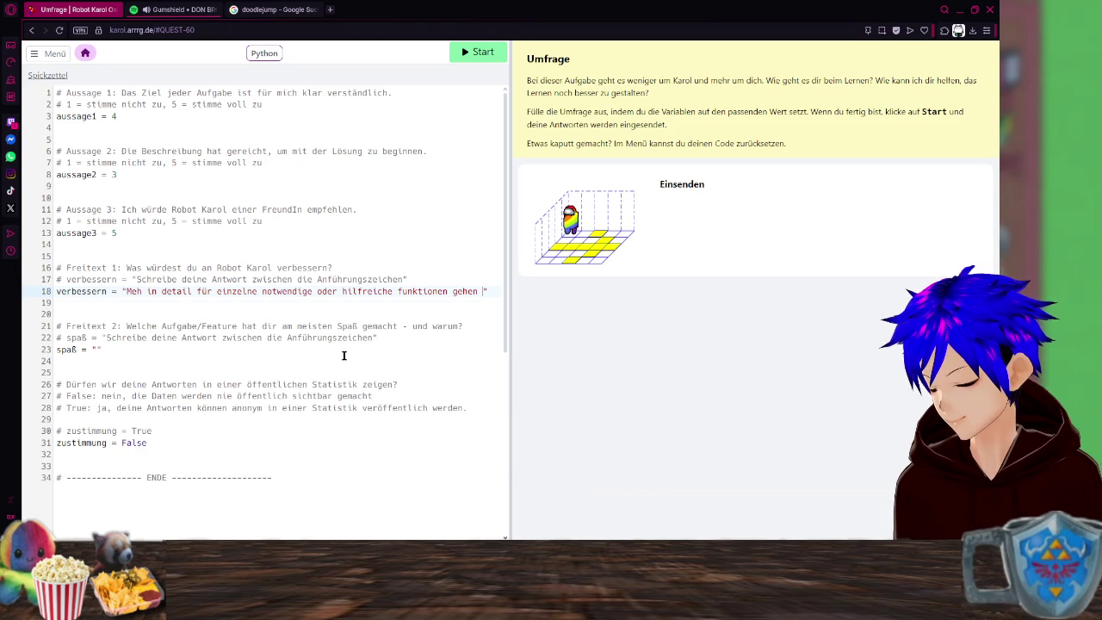
text(würde e)
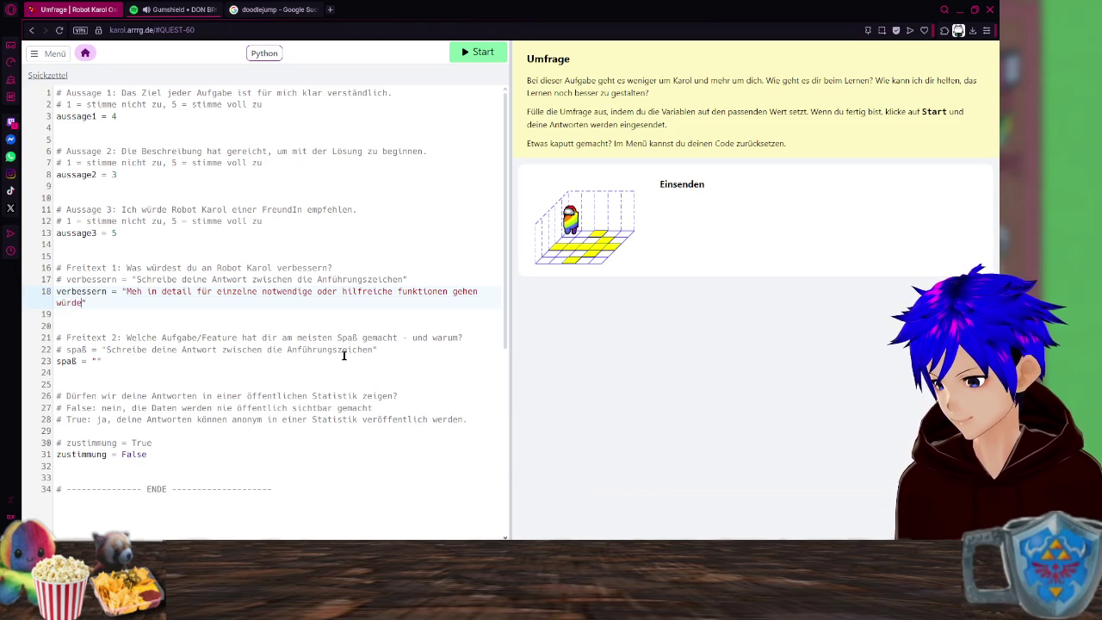
text(helfen)
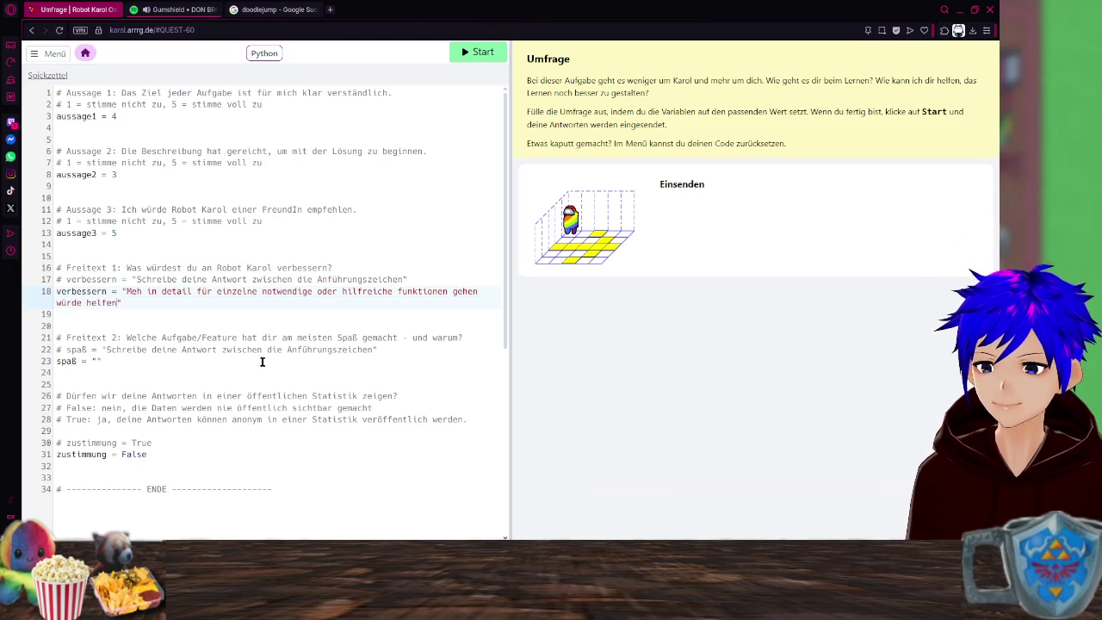
click(101, 362)
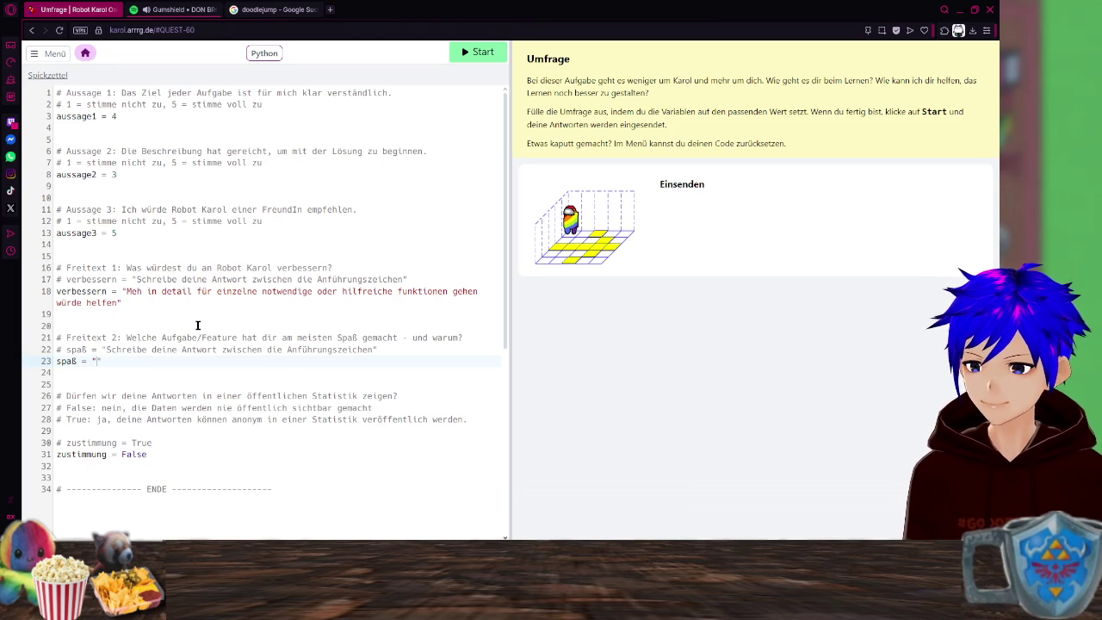
scroll(200, 336, down, 3)
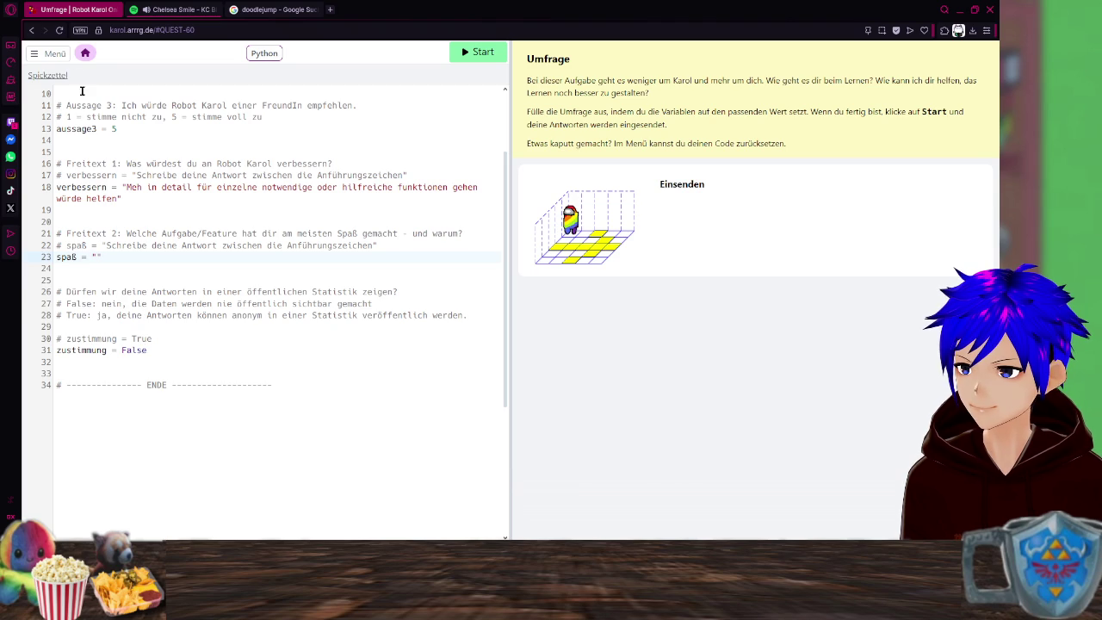
click(85, 53)
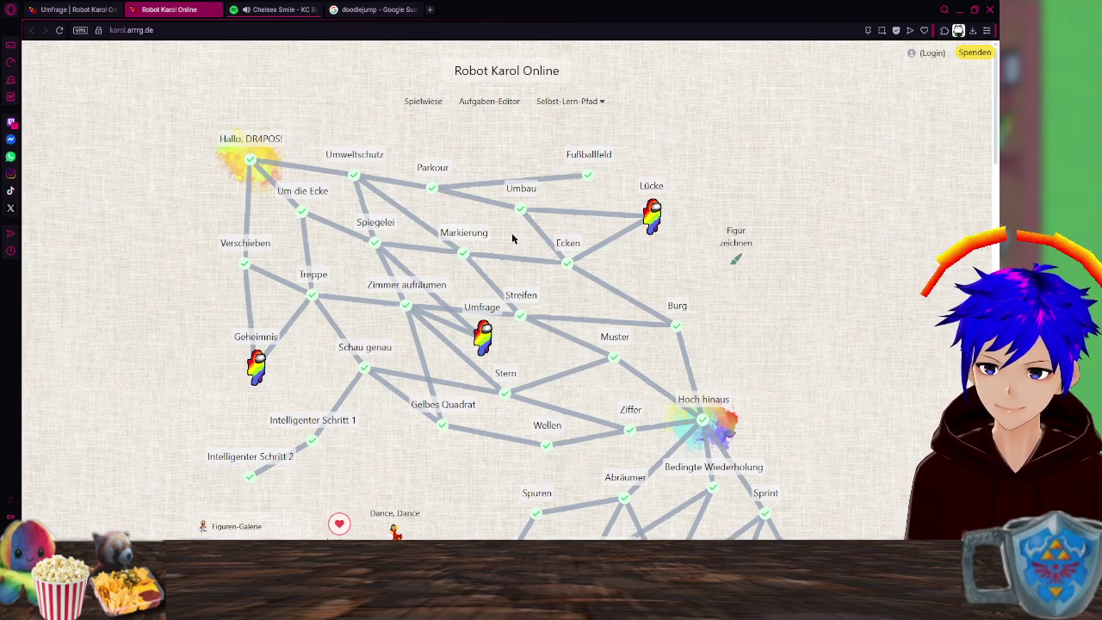
Open the Parkour task, glance back at the survey tab, and return to the course map.
click(435, 186)
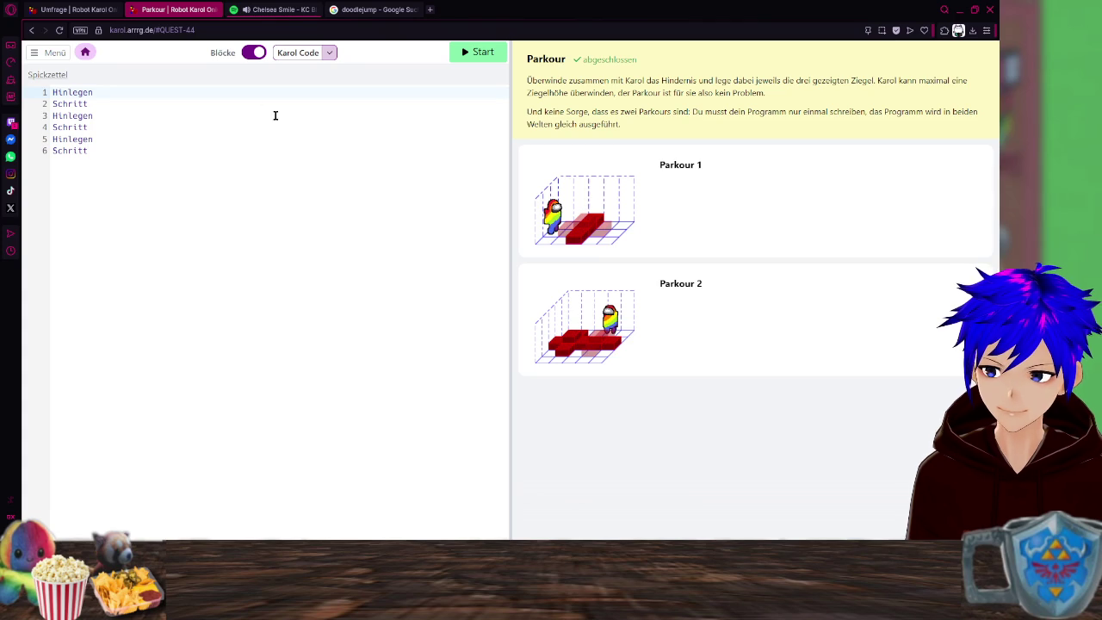
click(62, 15)
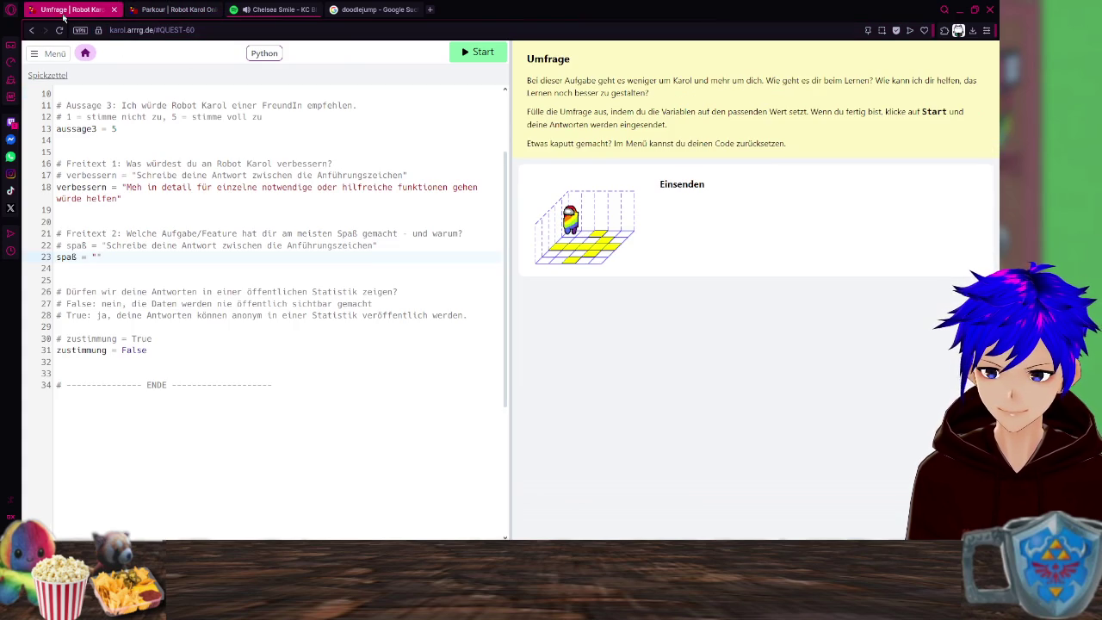
click(172, 10)
key(alt+Left)
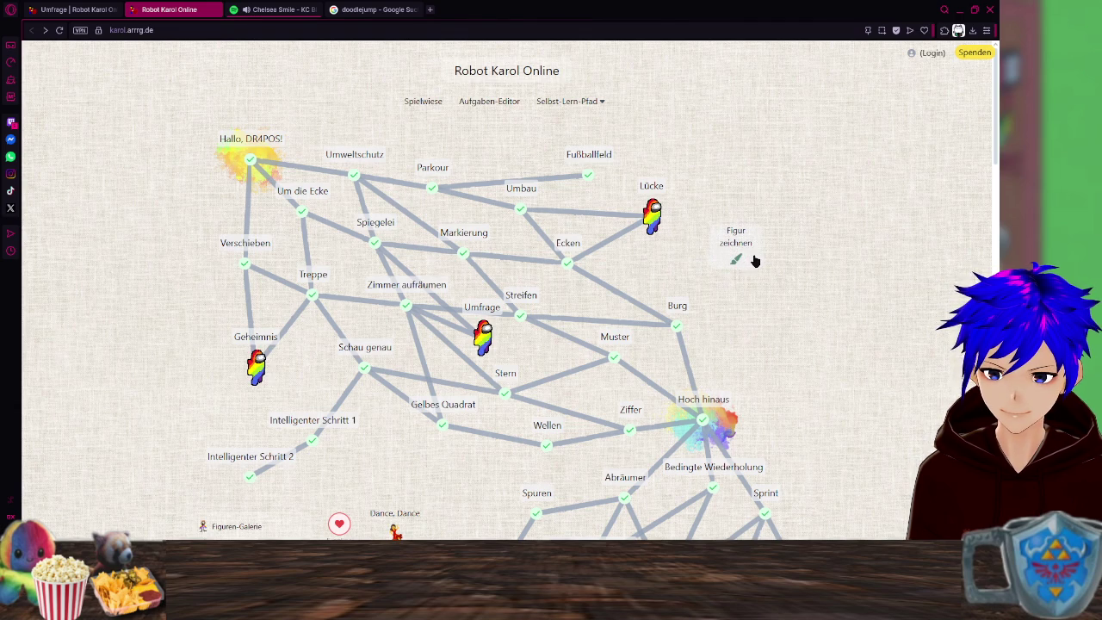
Look at the already completed Start task, then go back to the course map overview.
click(251, 162)
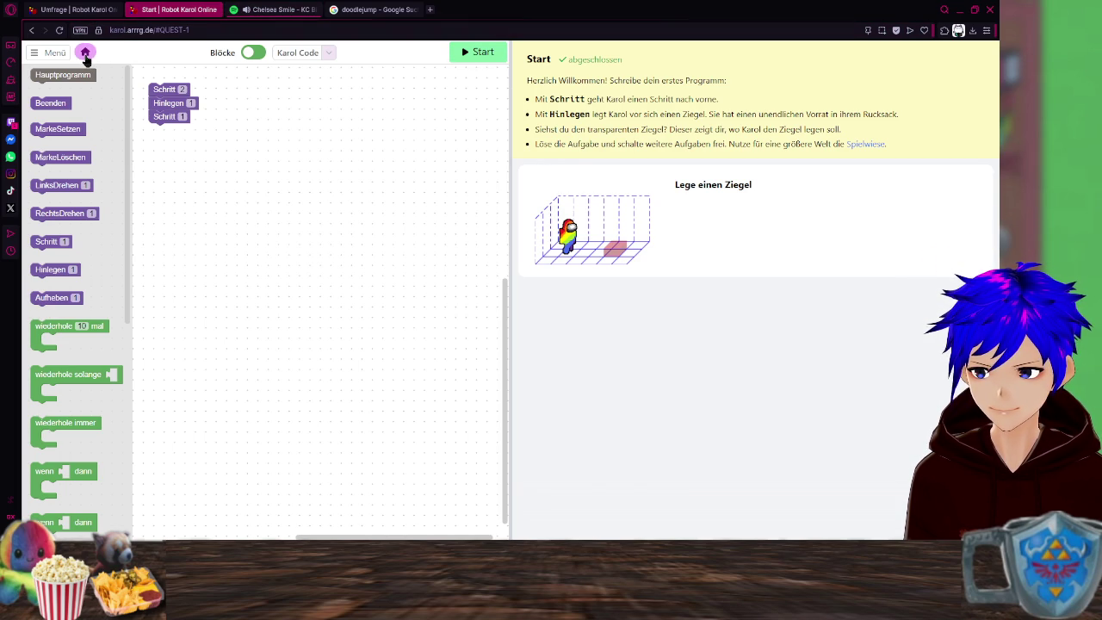
click(85, 53)
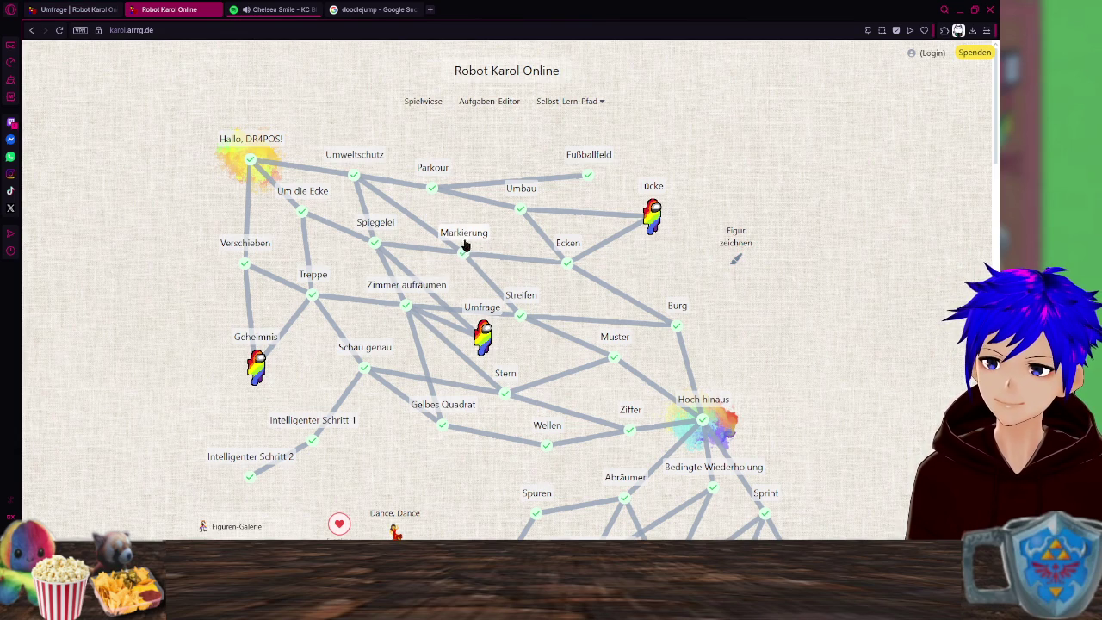
scroll(675, 338, down, 2)
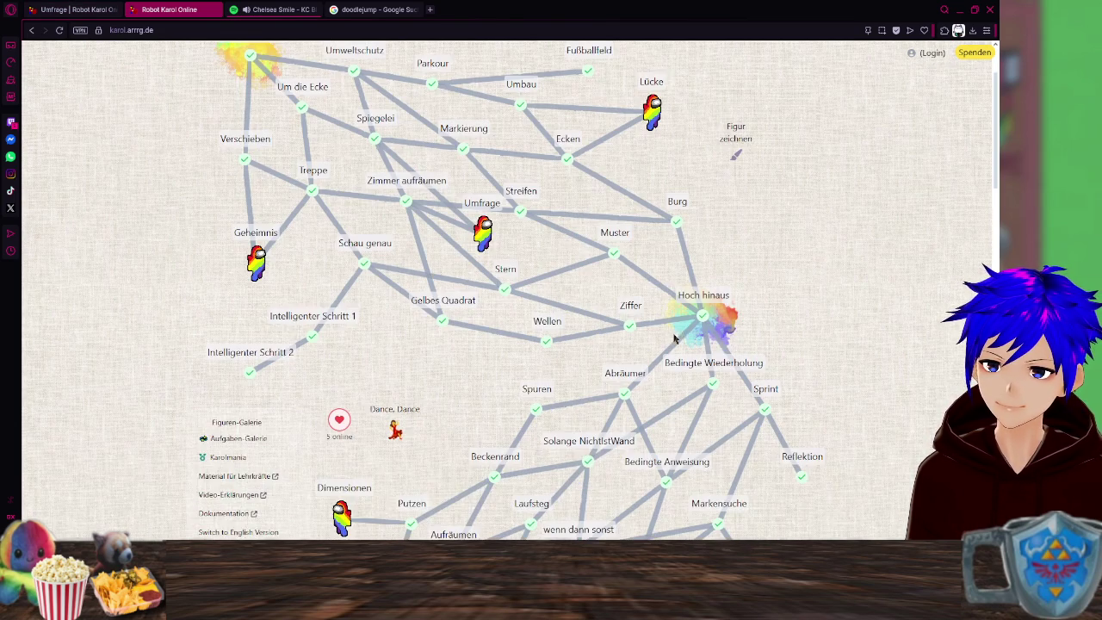
Open the Burg task from the course map, then switch back to the Umfrage survey tab.
scroll(711, 319, down, 5)
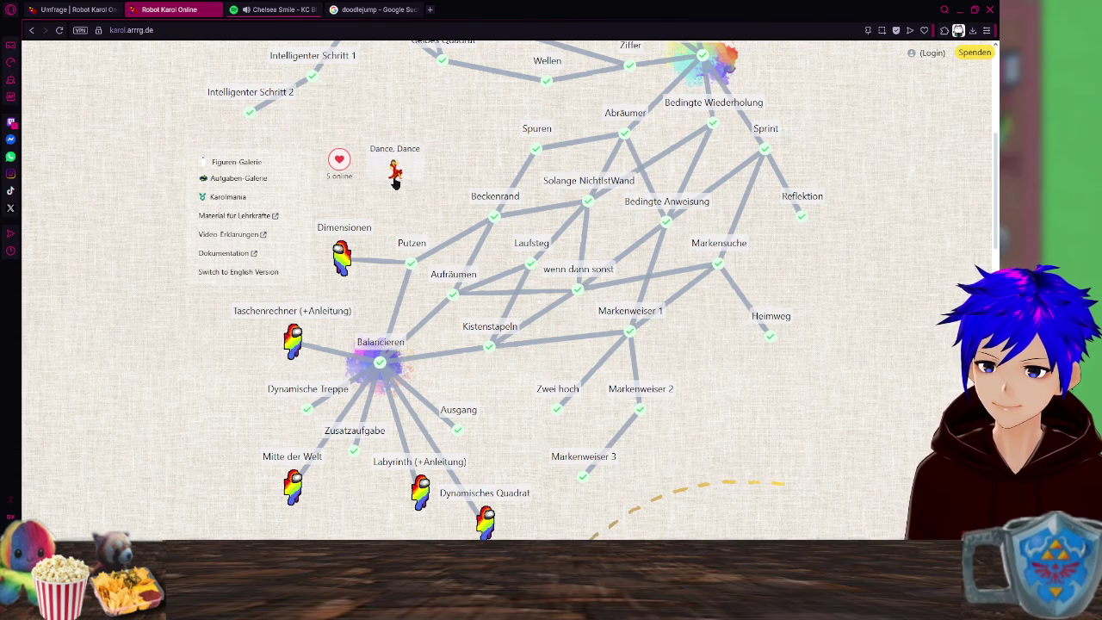
scroll(373, 275, down, 2)
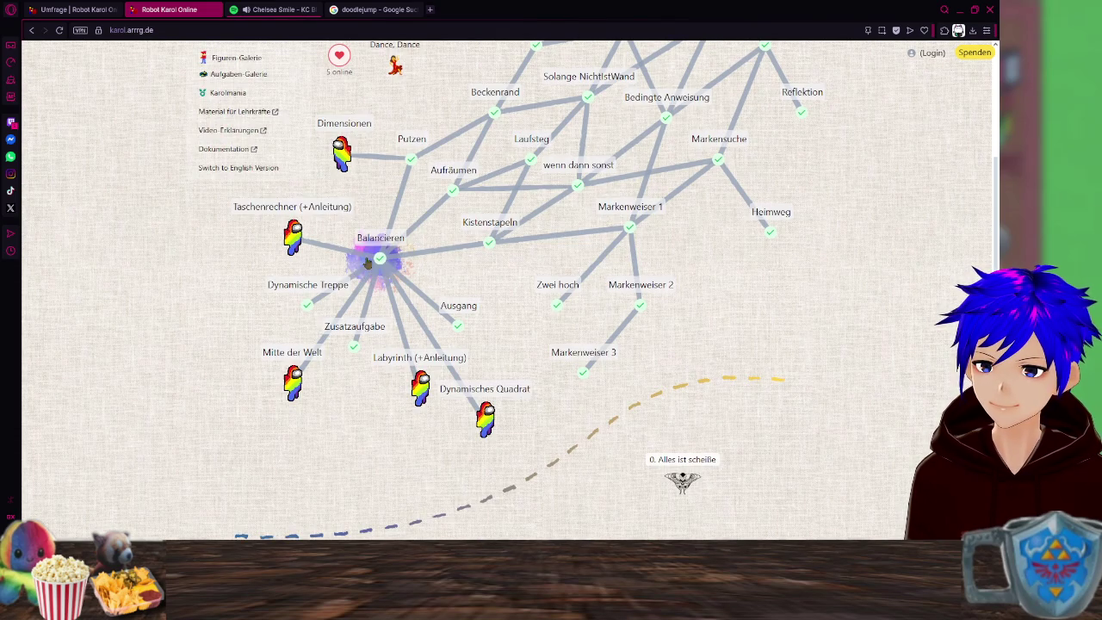
scroll(381, 259, down, 4)
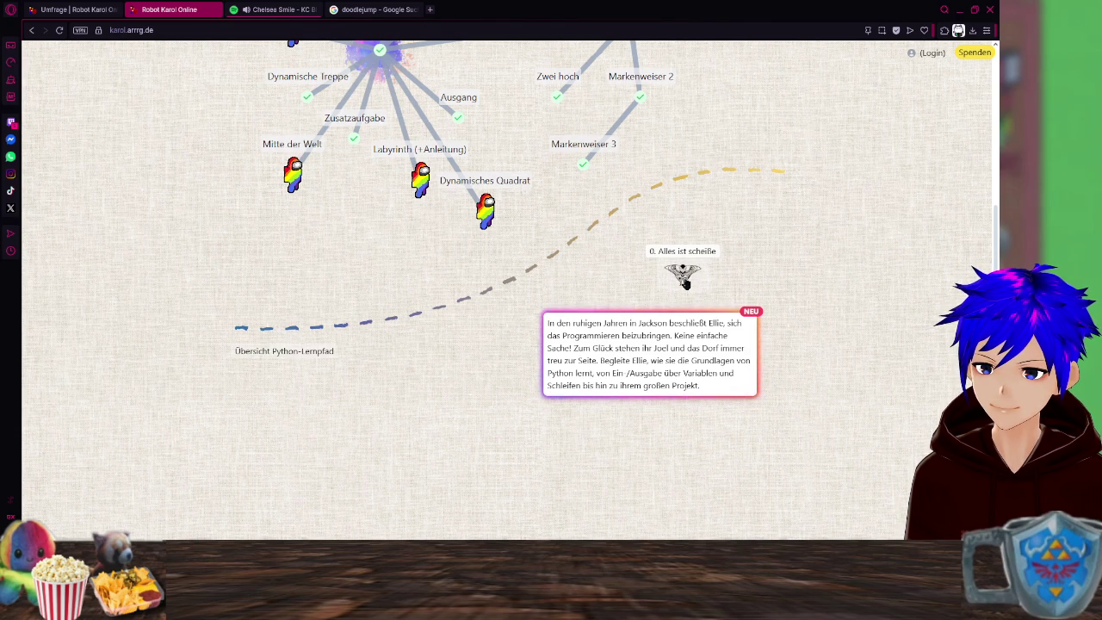
scroll(693, 261, up, 2)
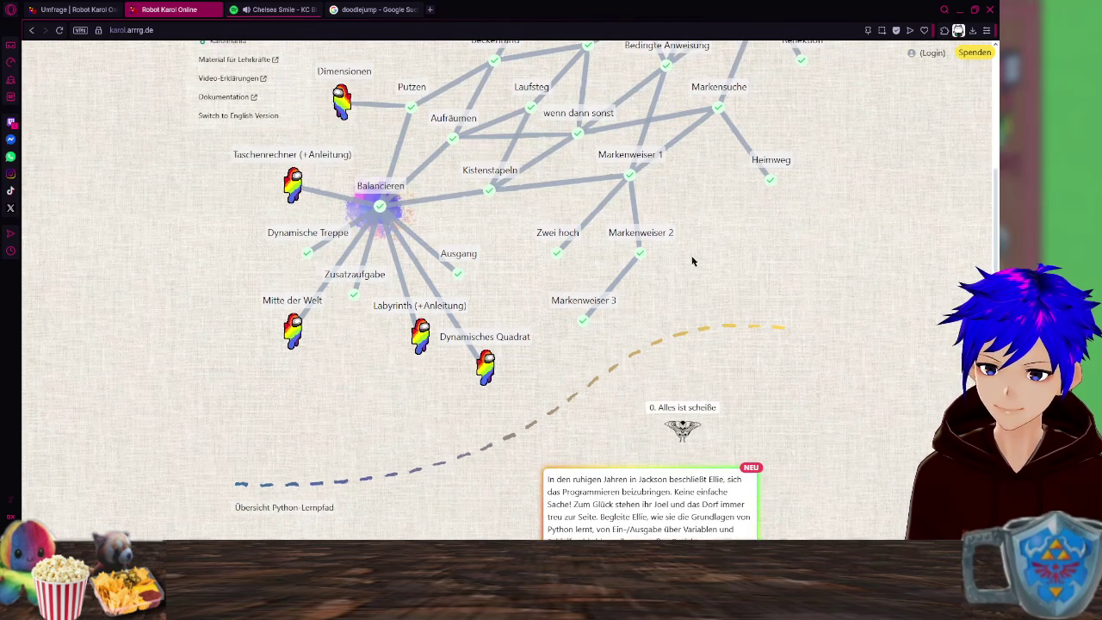
scroll(691, 254, up, 6)
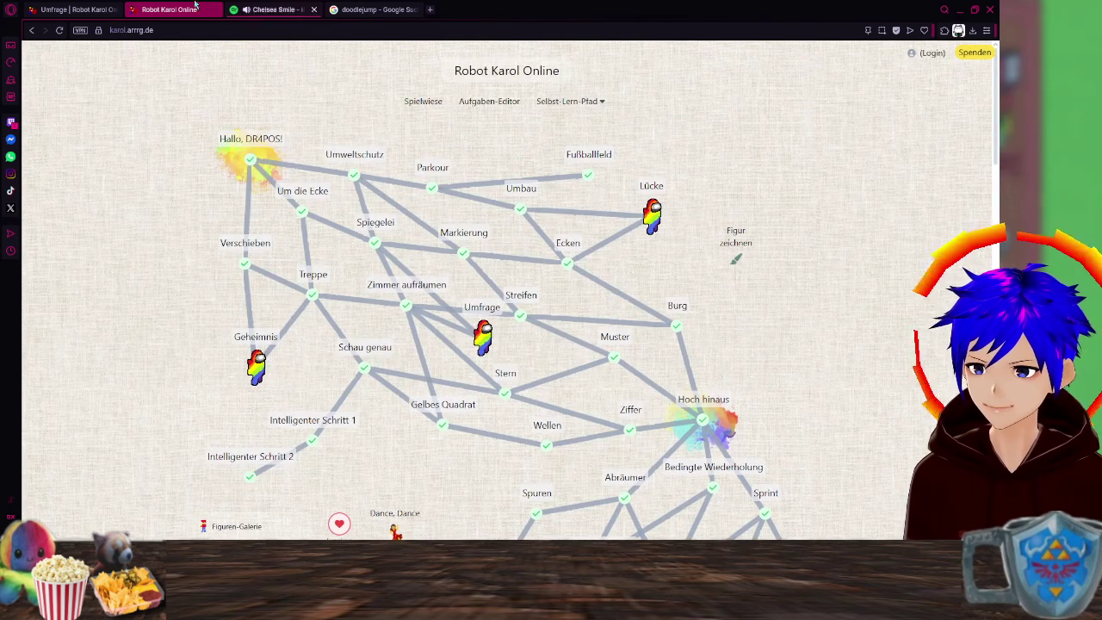
scroll(383, 204, down, 1)
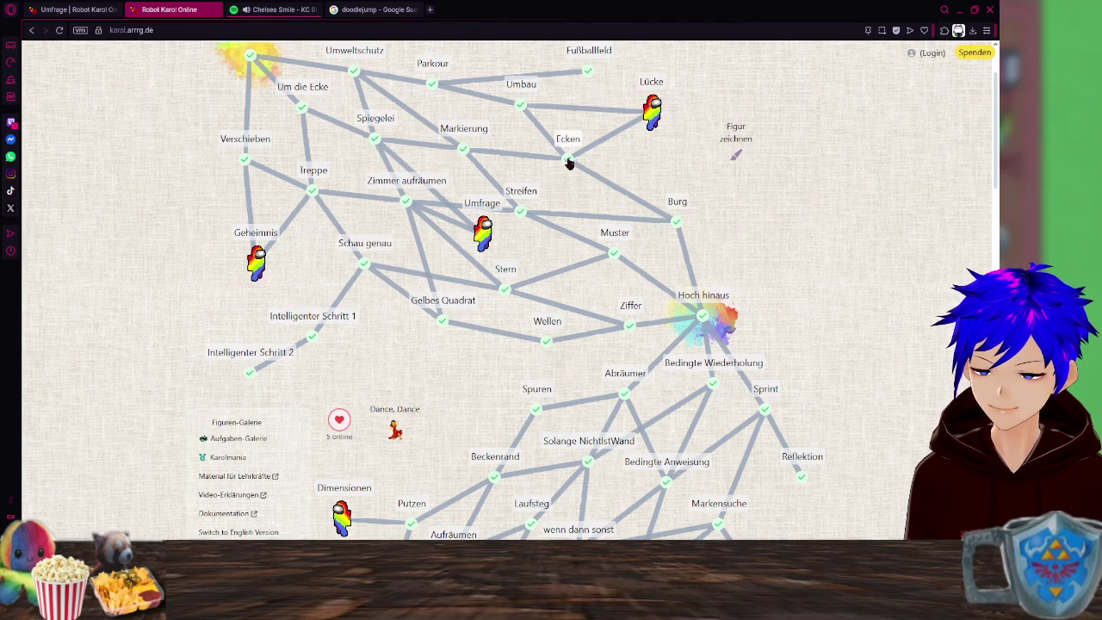
click(680, 226)
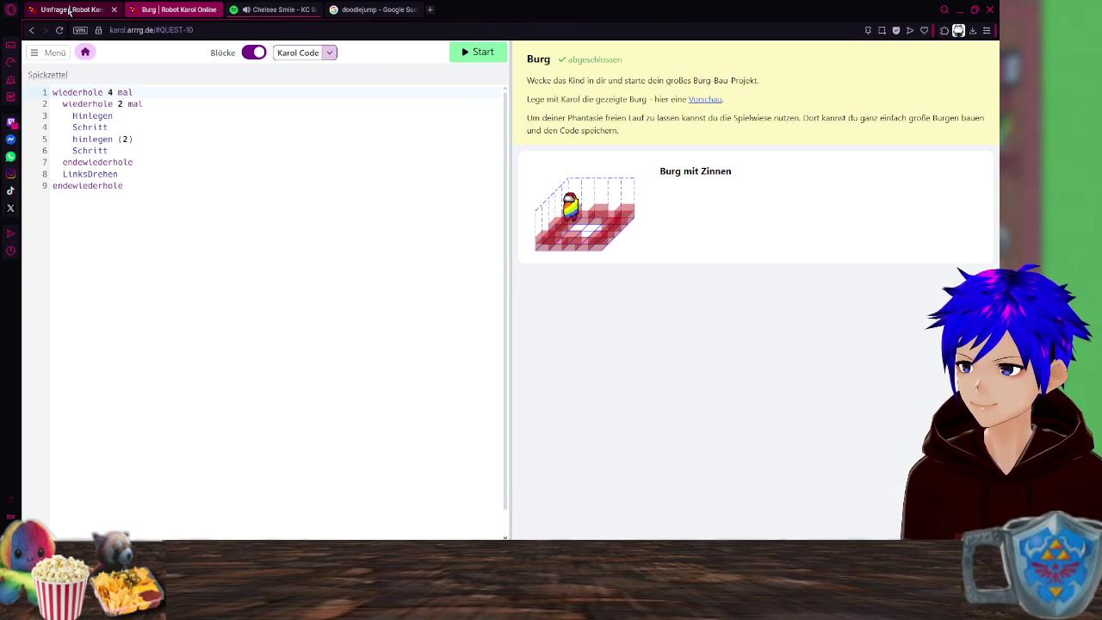
click(69, 10)
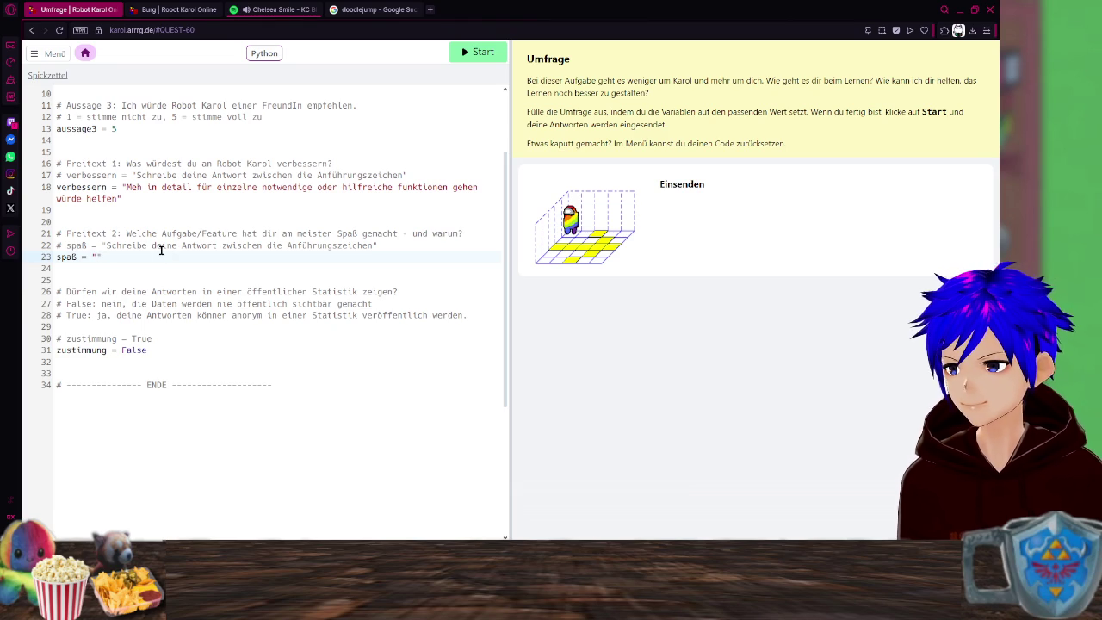
Answer spaß with 'burg', replace False with true for zustimmung, and run the survey.
text(butg)
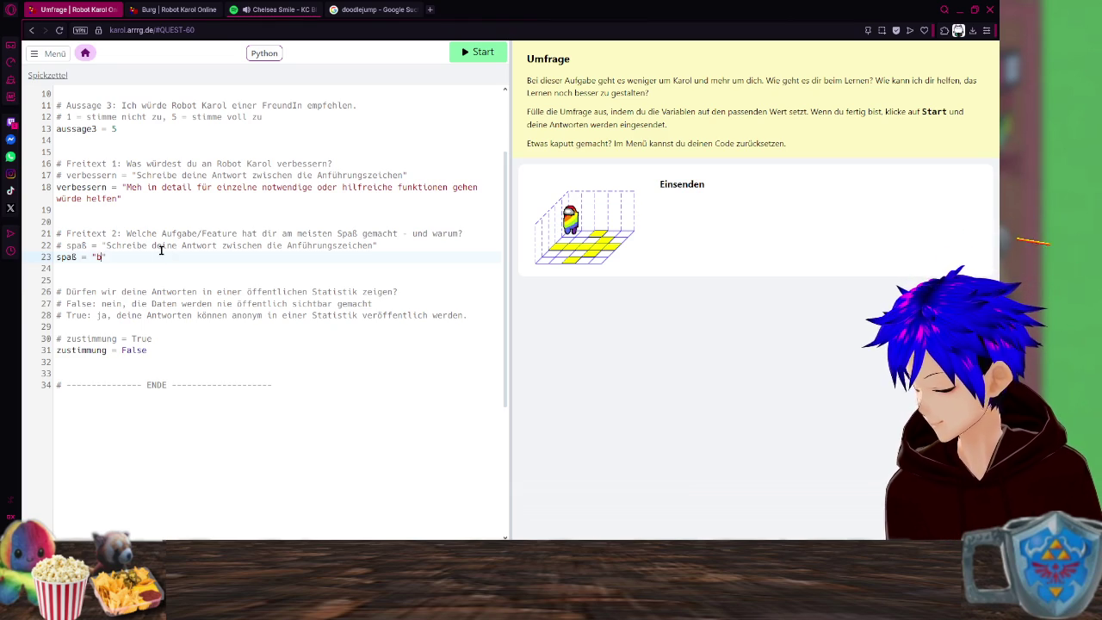
key(BackSpace)
key(BackSpace)
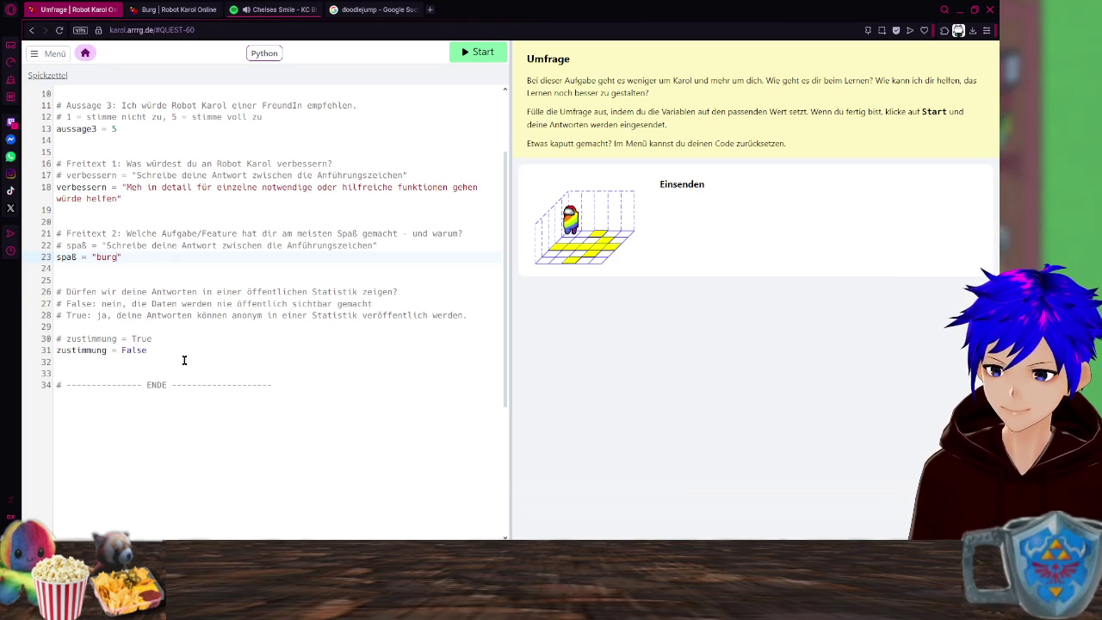
drag(153, 351, 120, 353)
text(tru)
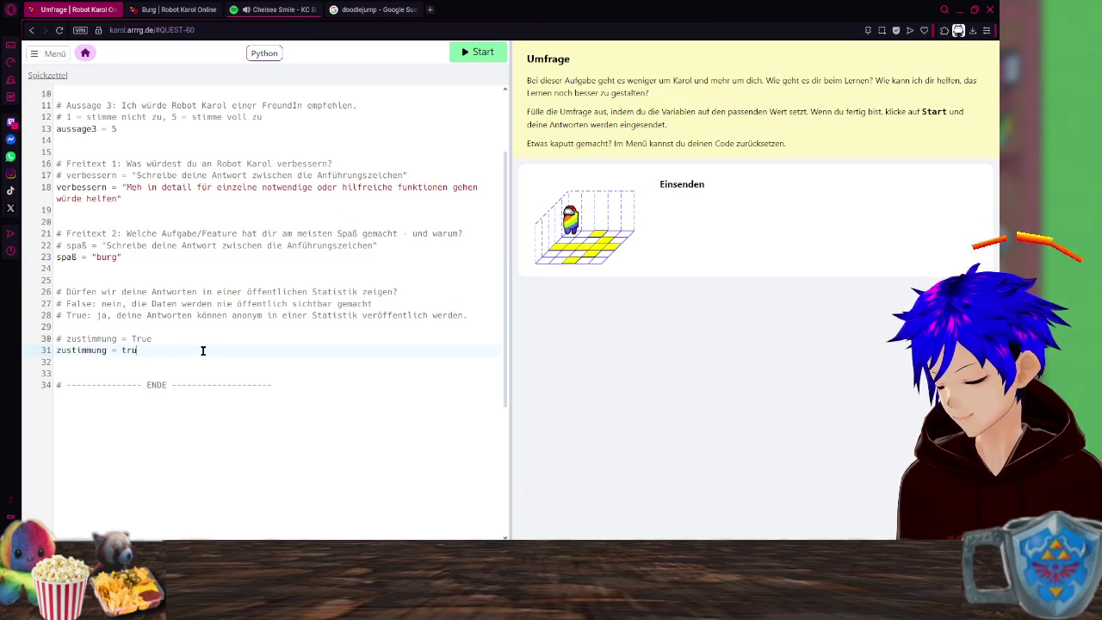
text(e)
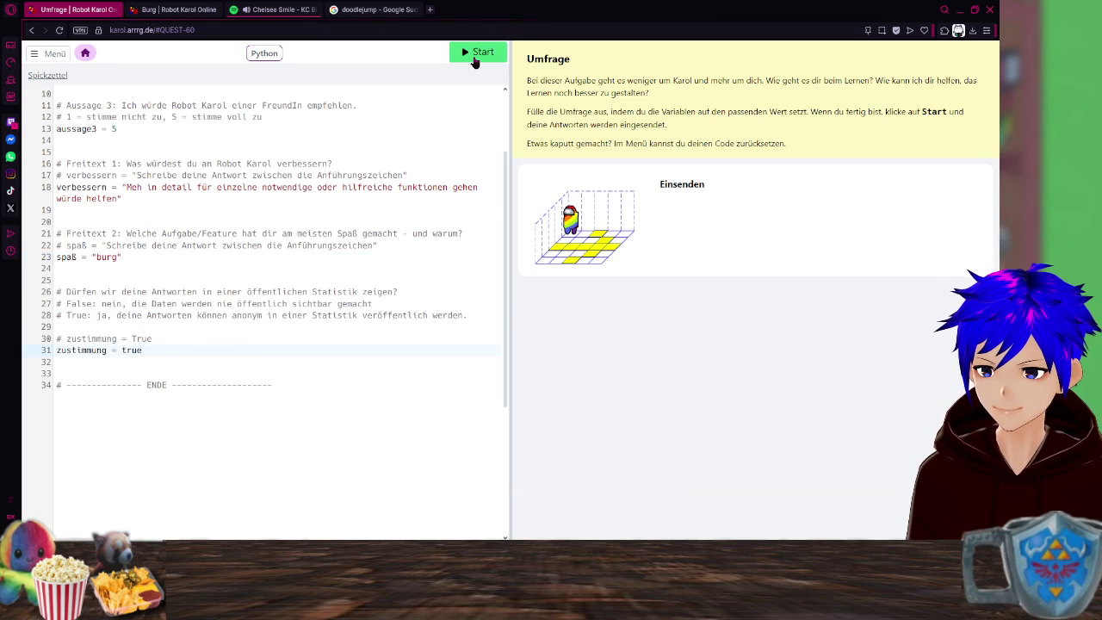
click(473, 62)
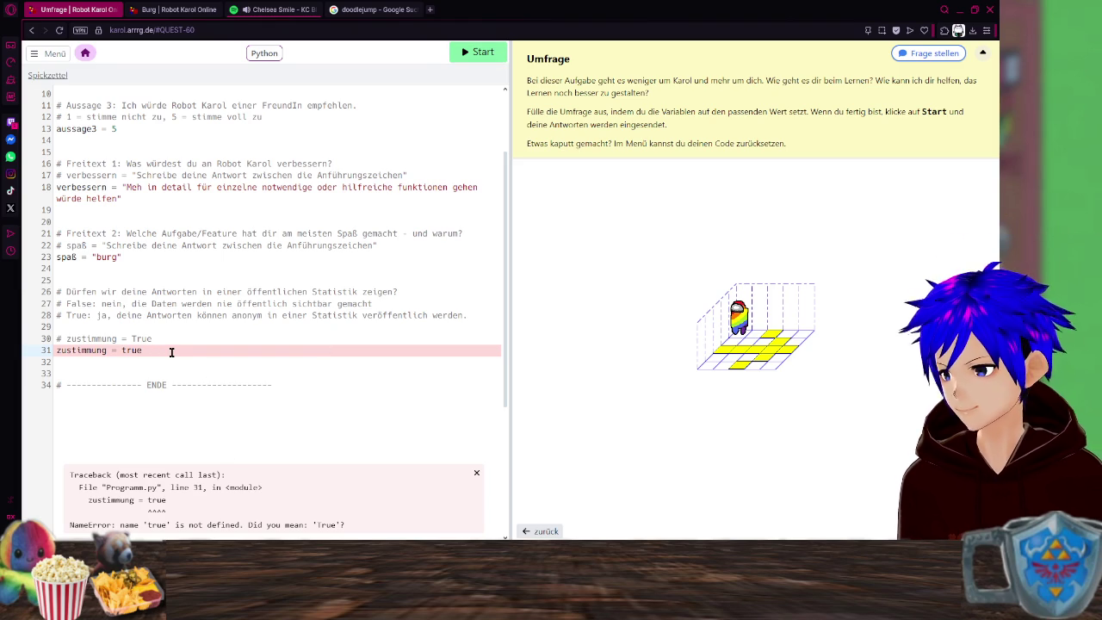
Fix the NameError by capitalizing True, rerun the survey, and close the thank-you and congratulations messages.
click(127, 351)
key(BackSpace)
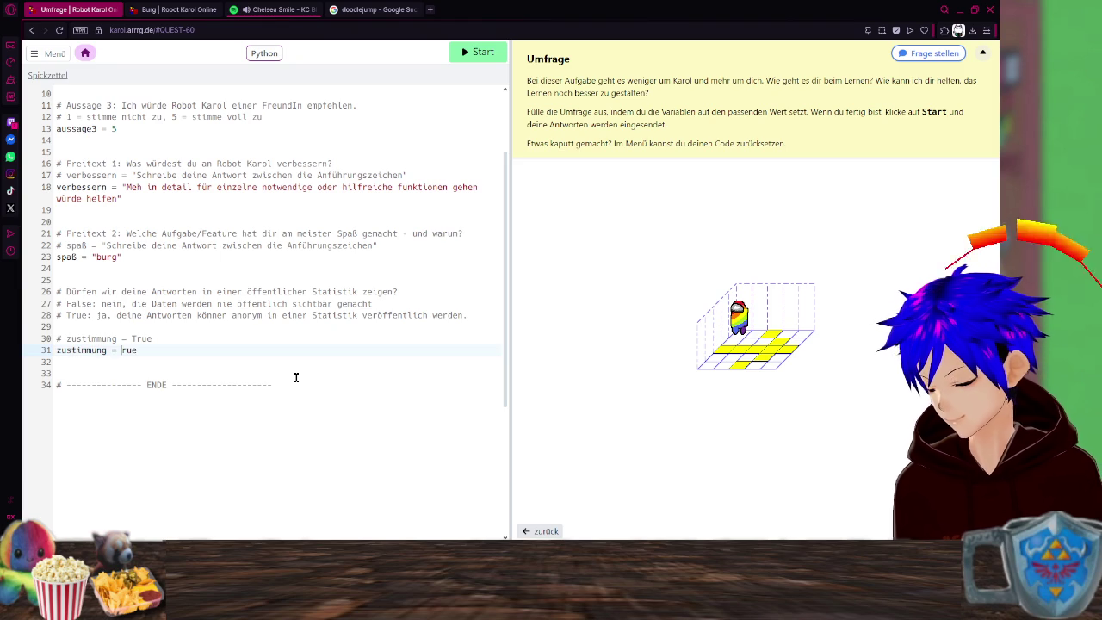
text(T)
click(489, 53)
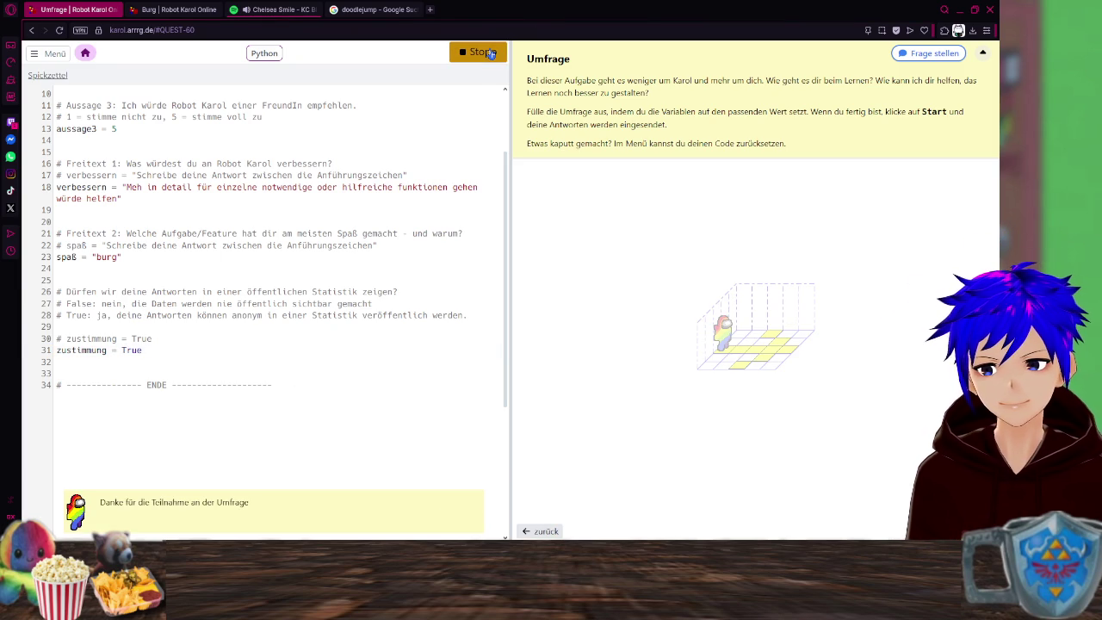
click(457, 522)
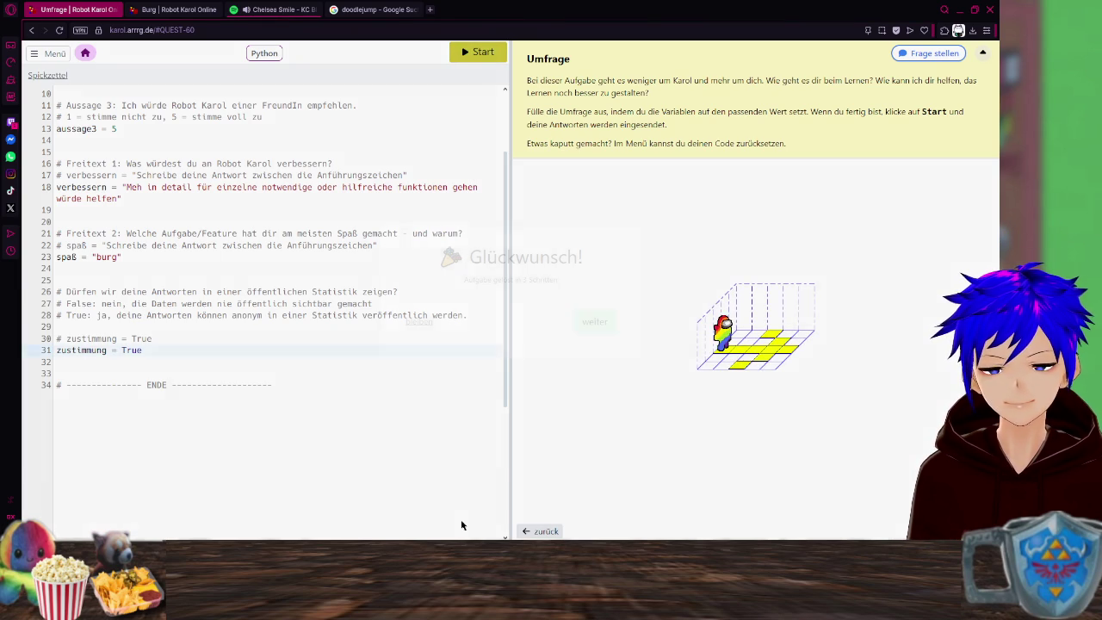
click(608, 327)
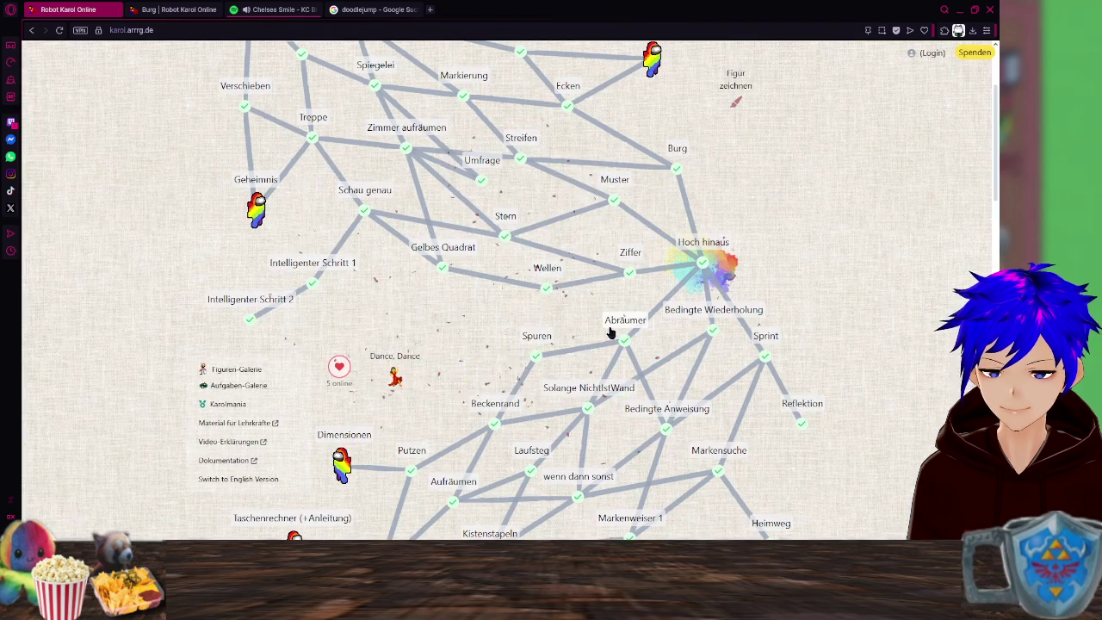
Open the Figuren-Galerie page from the map's link list, then go back to the map.
scroll(509, 267, down, 1)
scroll(465, 286, up, 1)
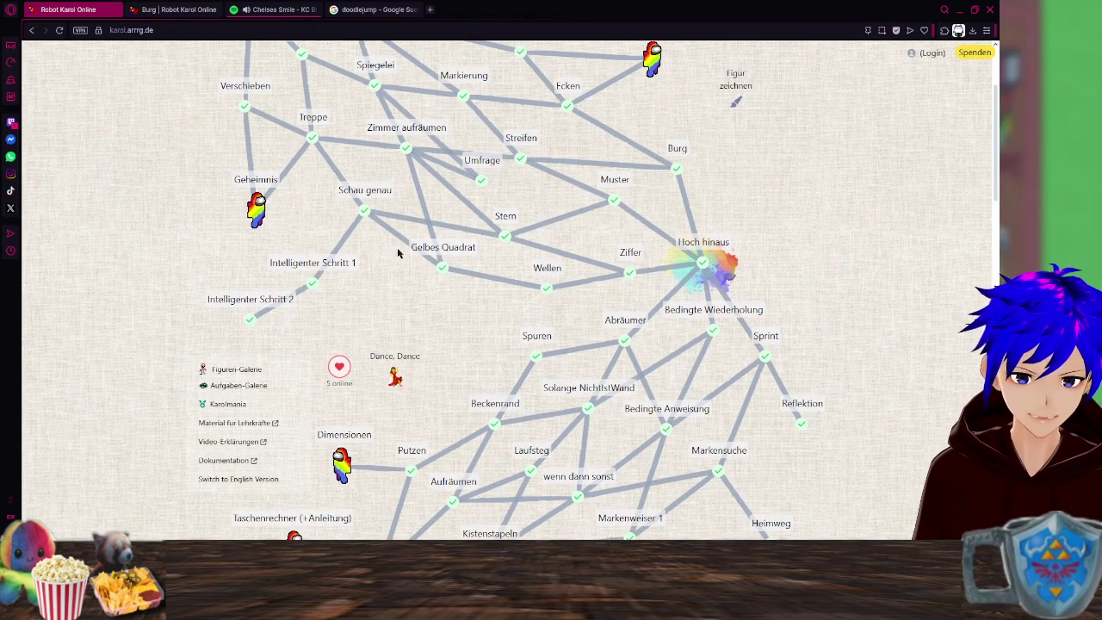
drag(418, 342, 448, 250)
click(449, 251)
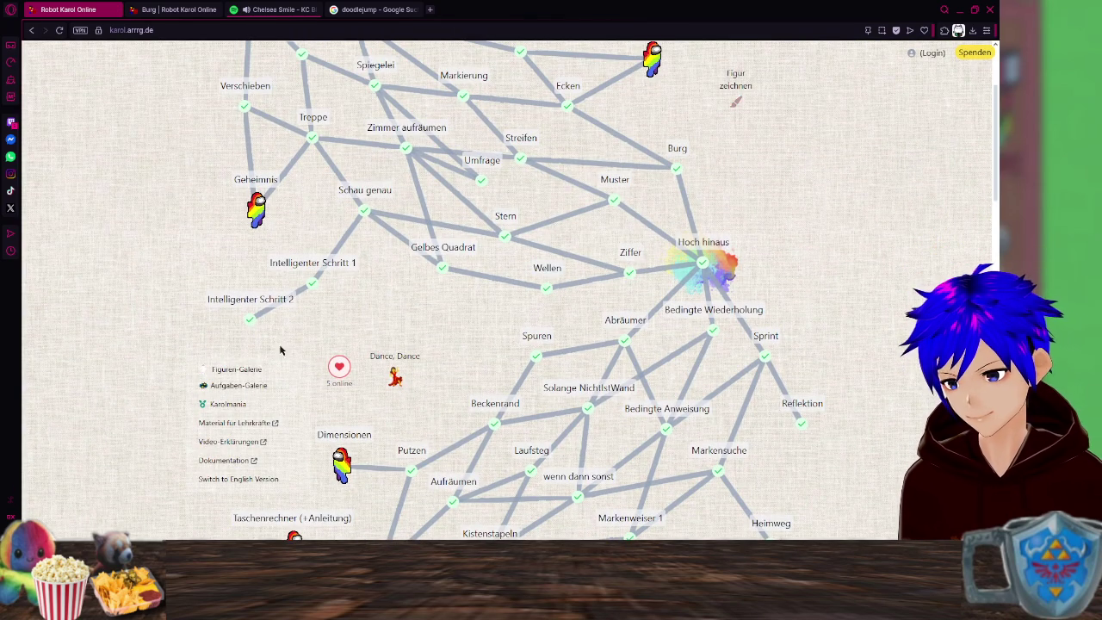
click(243, 372)
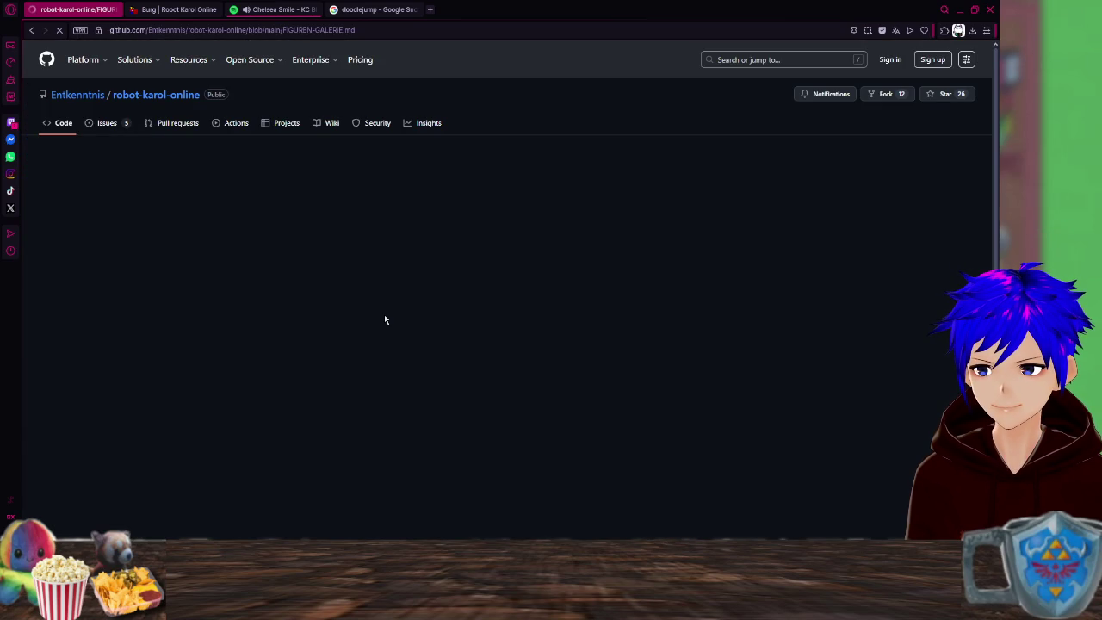
key(alt+Left)
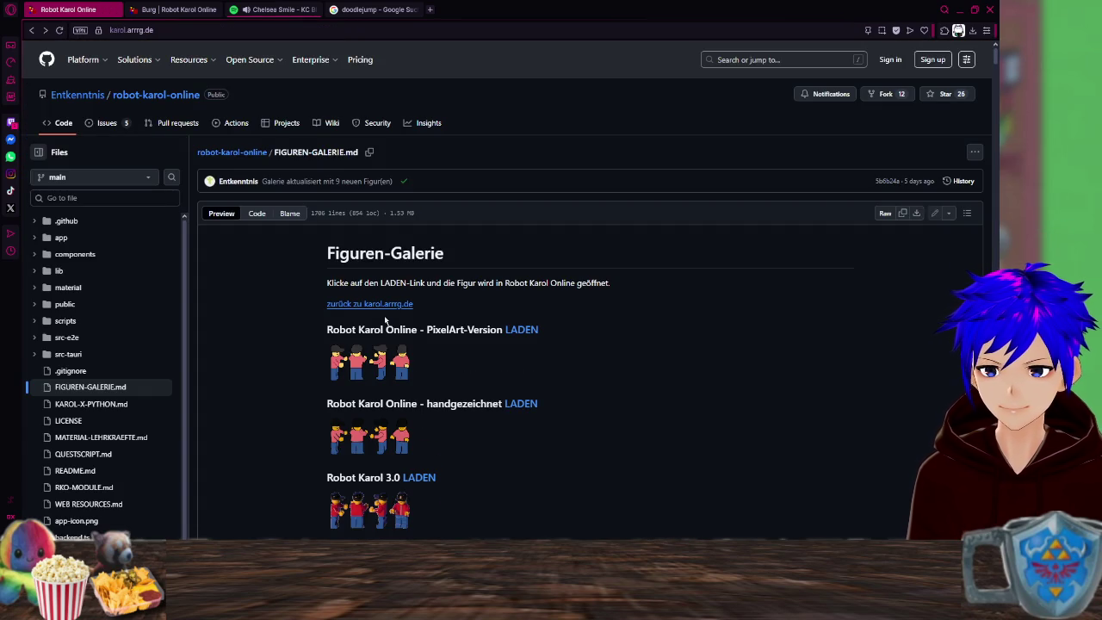
Browse the quest map and the Selbst-Lern-Pfad menu, then open the Geheimnis task.
scroll(384, 315, down, 3)
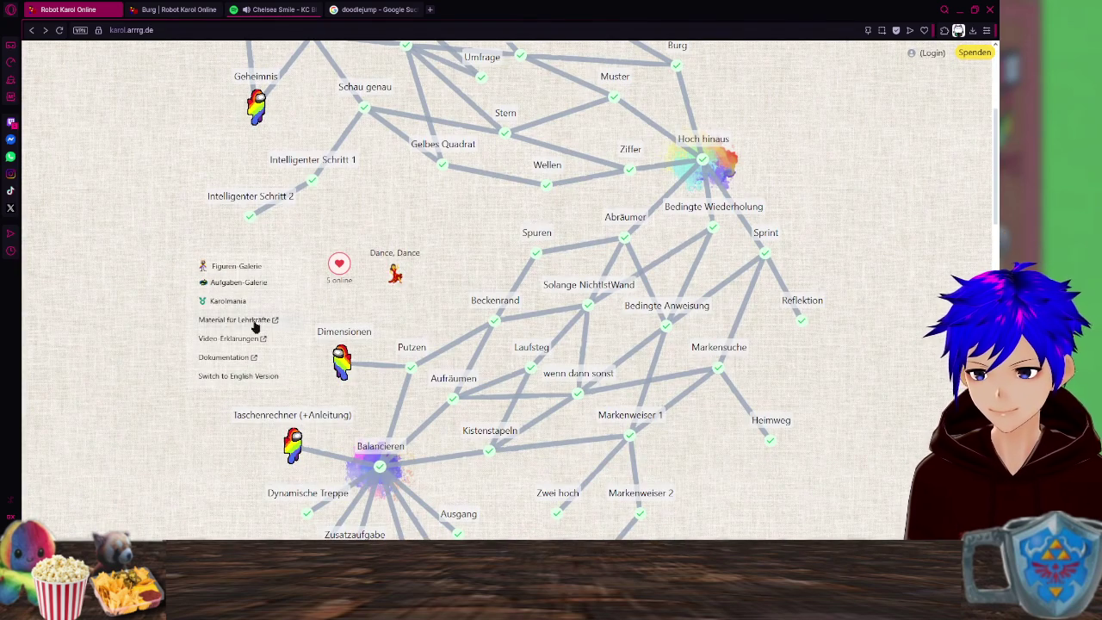
scroll(383, 308, up, 1)
scroll(383, 308, up, 3)
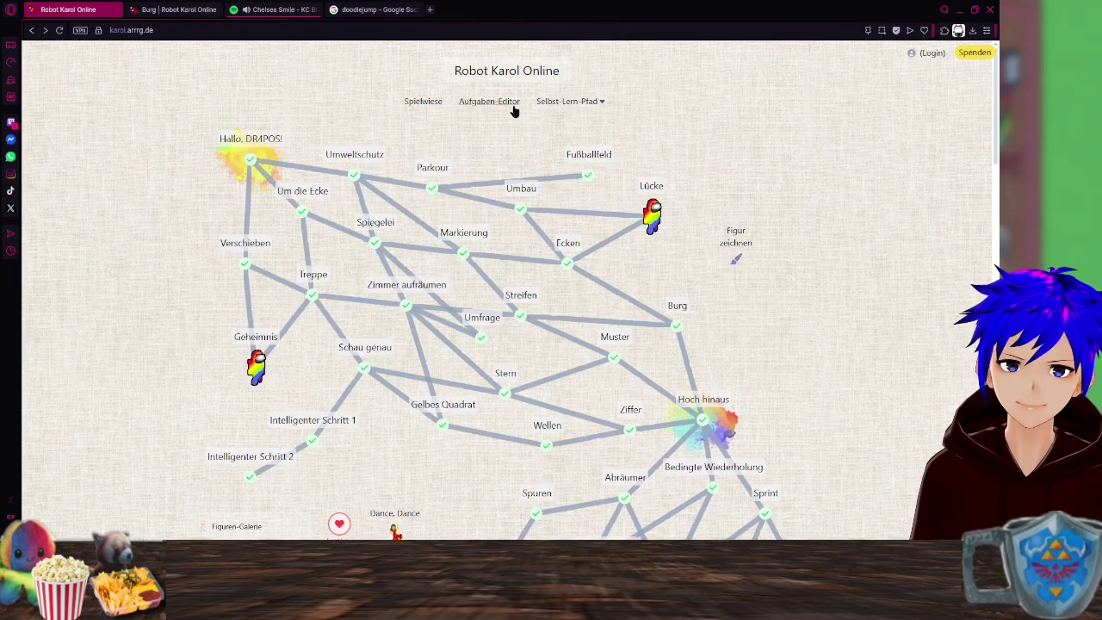
mouse_move(606, 112)
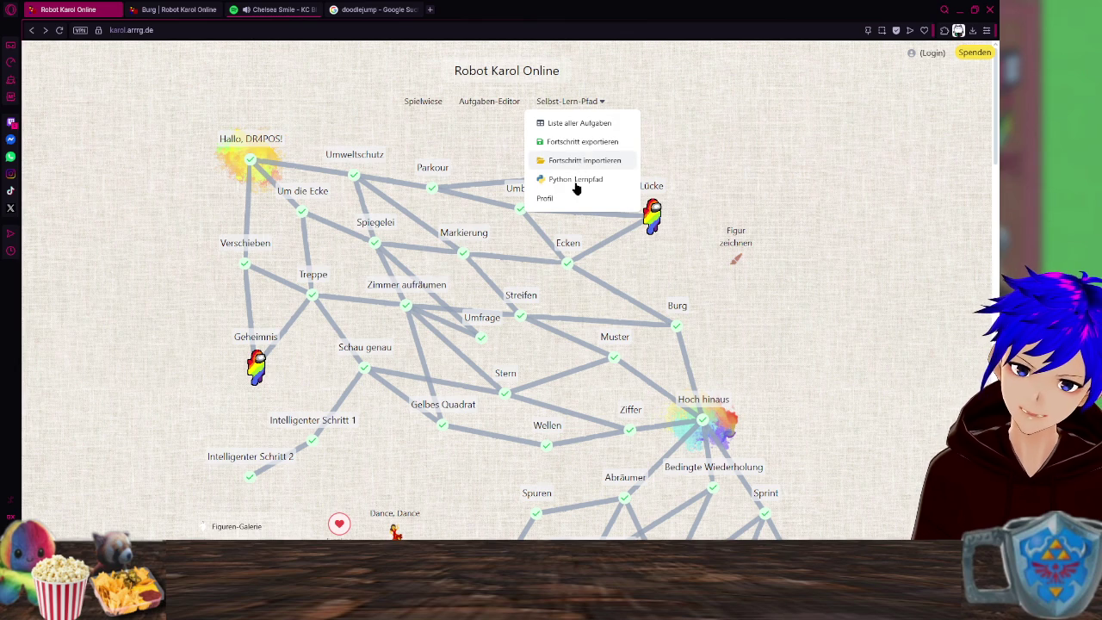
scroll(551, 179, down, 3)
scroll(909, 221, down, 4)
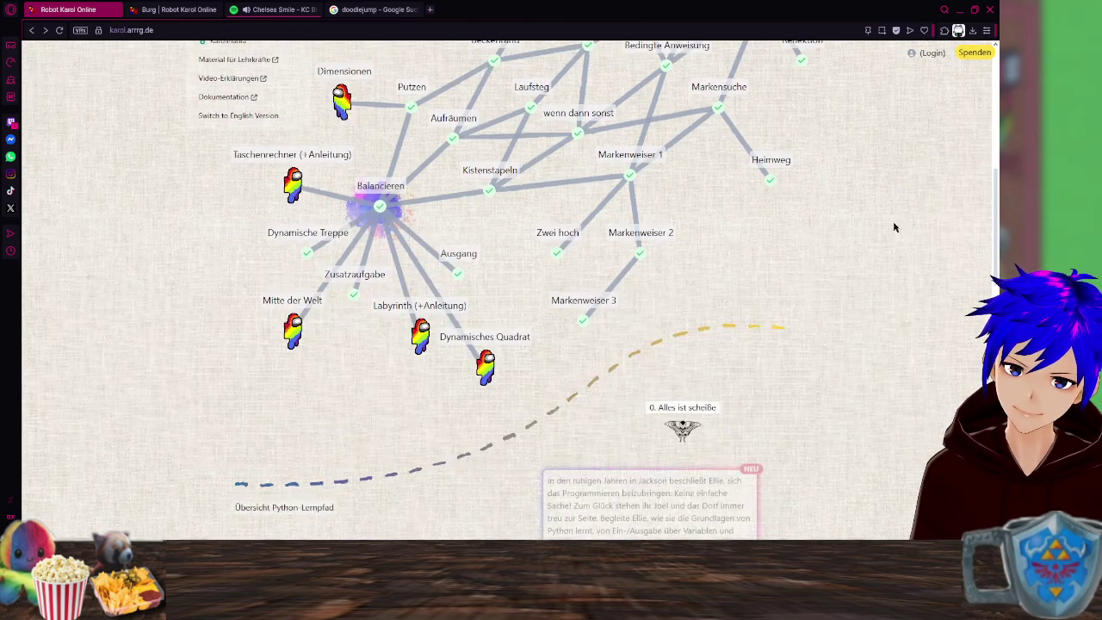
scroll(561, 302, up, 5)
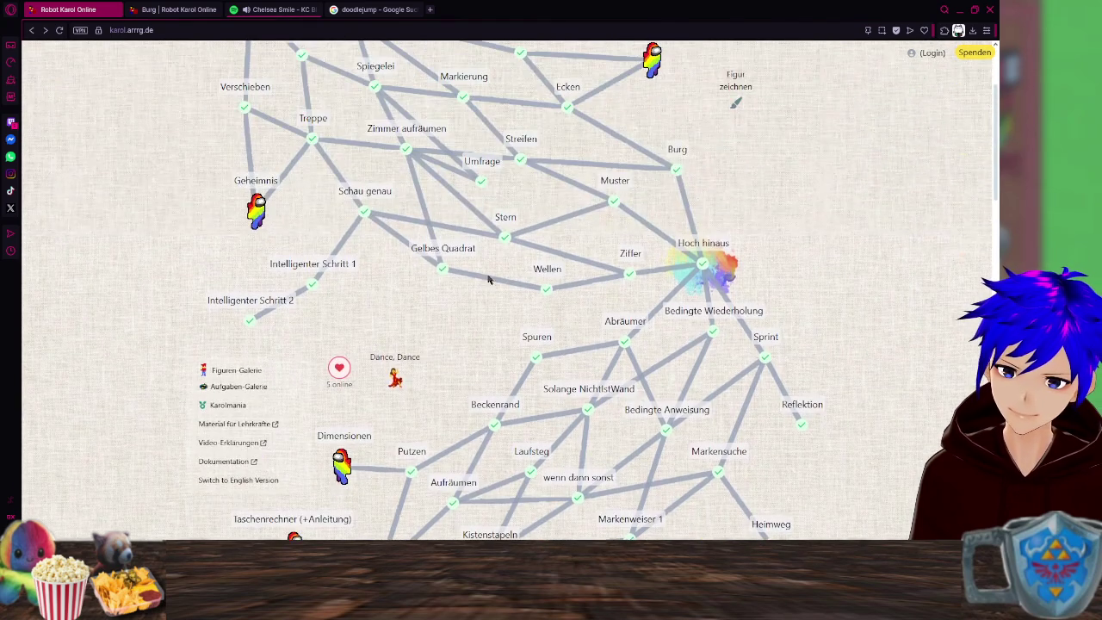
click(248, 233)
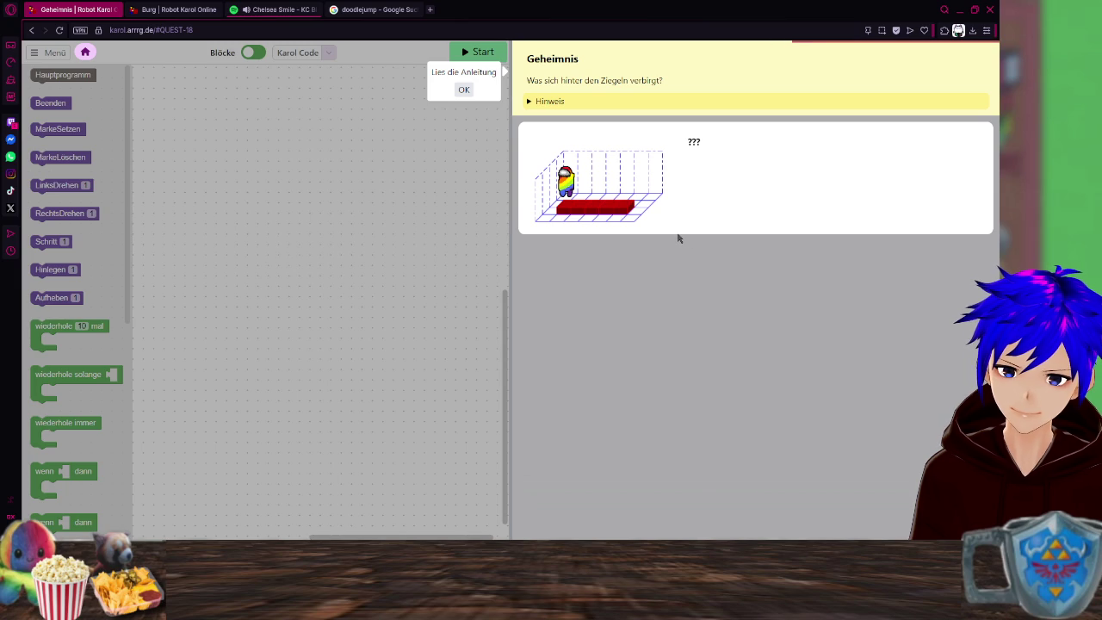
Reveal the Geheimnis hint text and dismiss the 'Lies die Anleitung' popup.
click(552, 103)
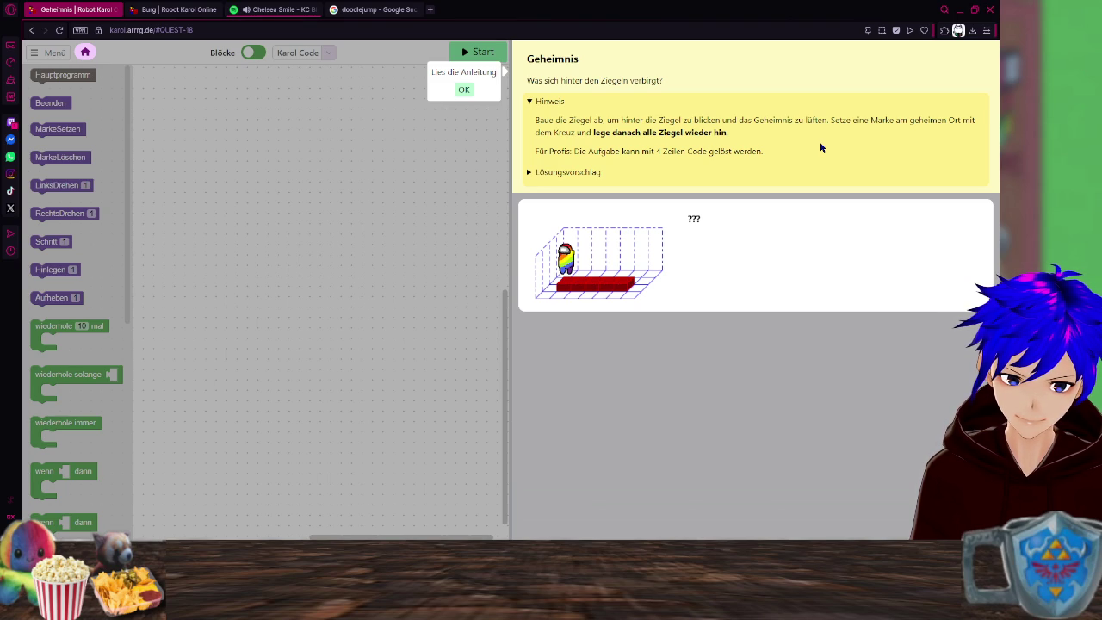
click(463, 91)
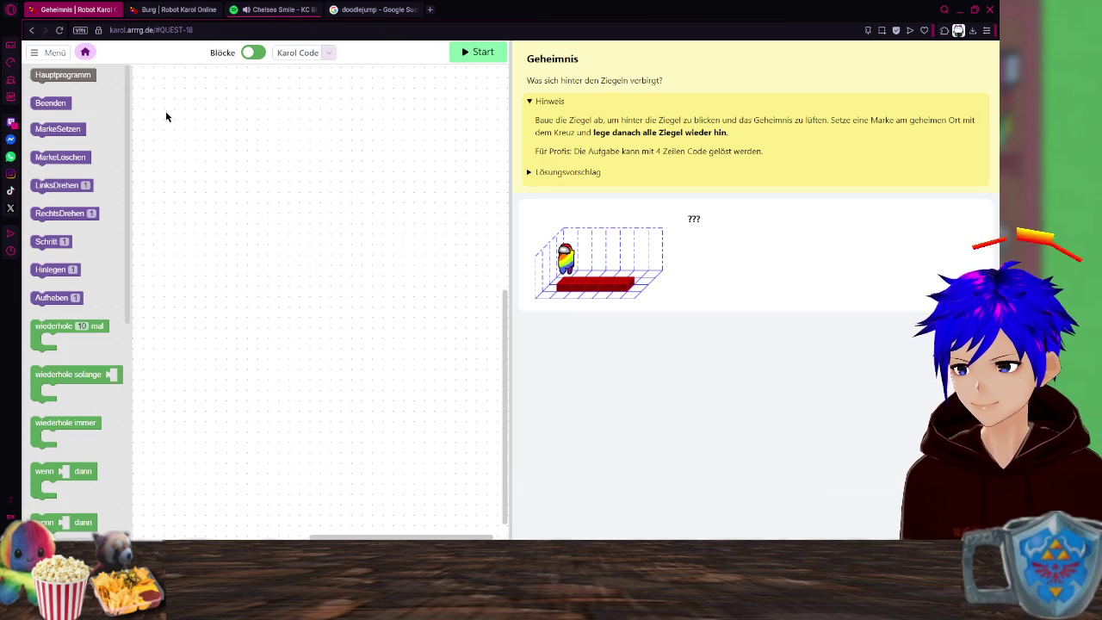
Switch the editor language from Python to Karol Java and start a 'karol.' call in main.
click(326, 53)
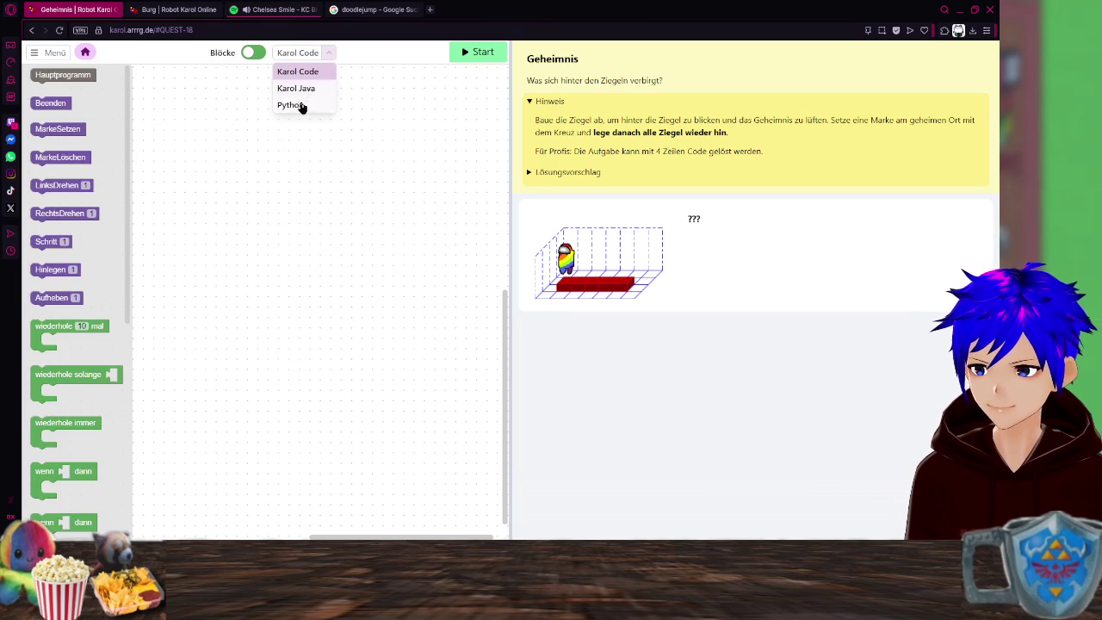
click(297, 105)
click(330, 53)
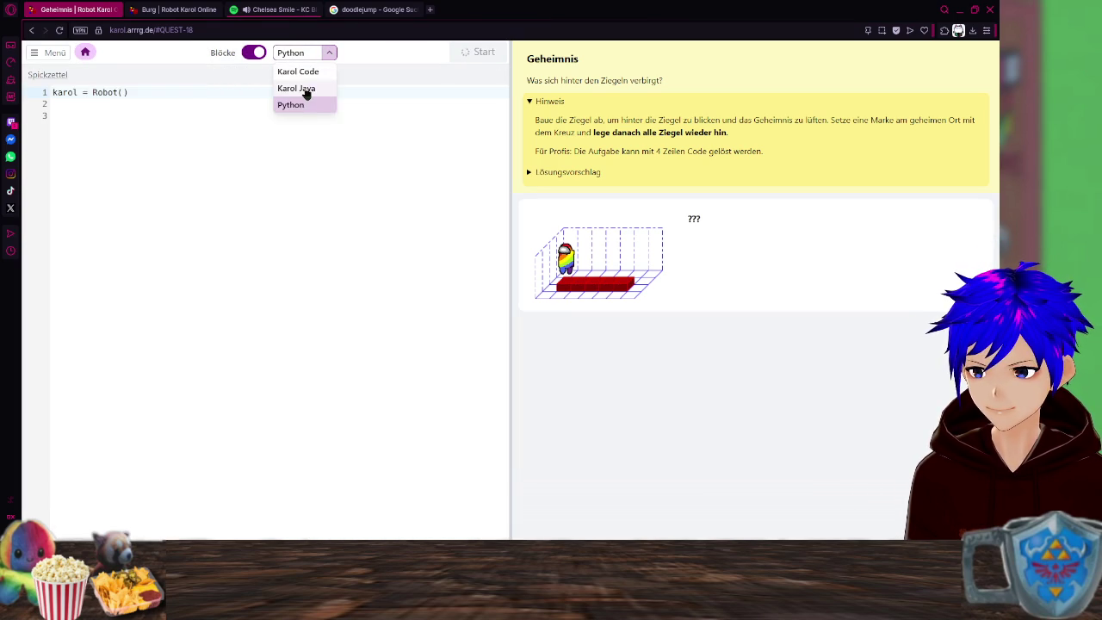
click(303, 88)
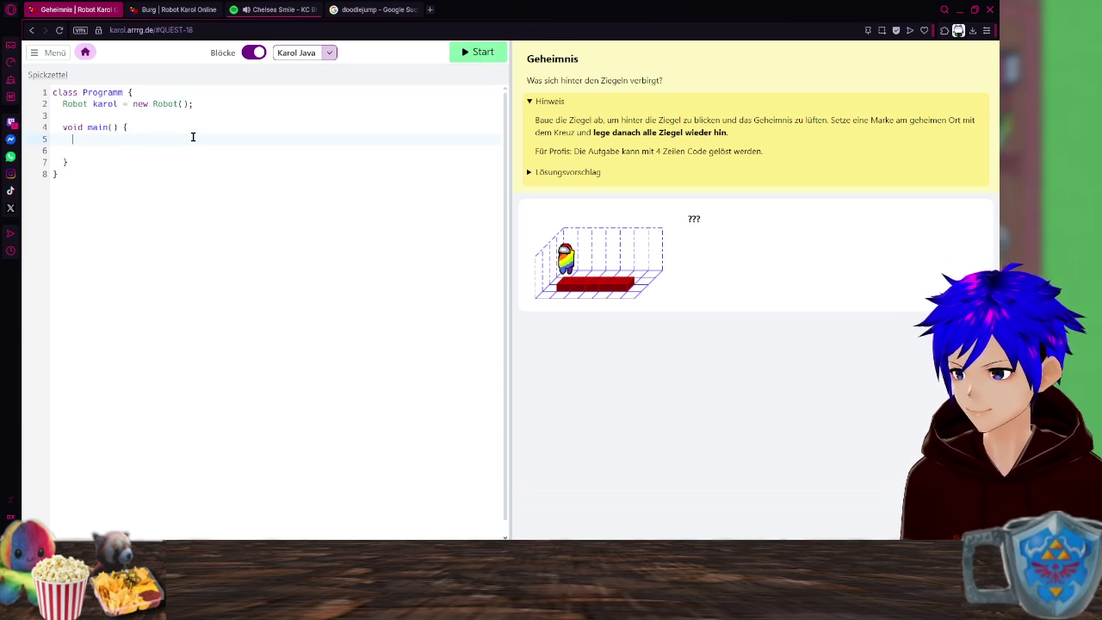
text(karol)
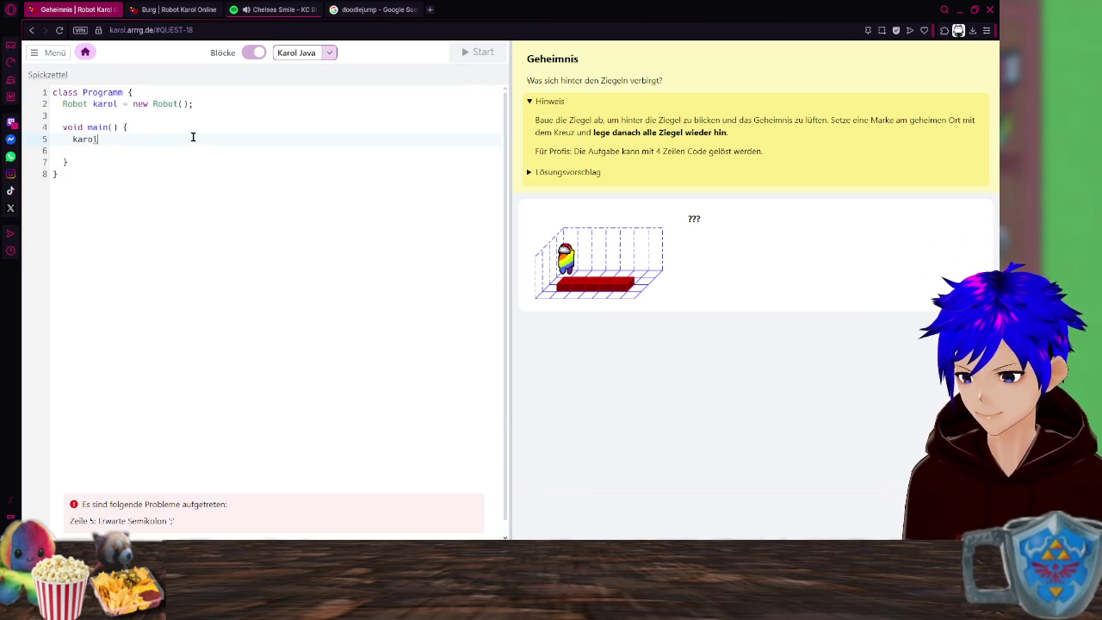
text(.)
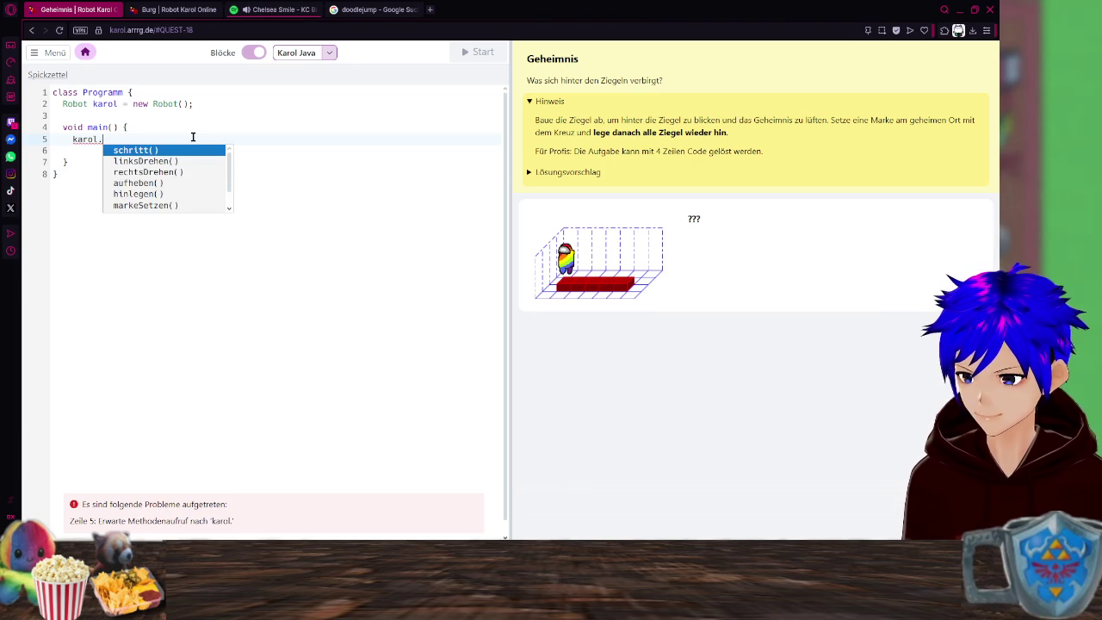
Complete karol.schritt(); on line 5 and add karol.linksDrehen(); on line 6.
key(Return)
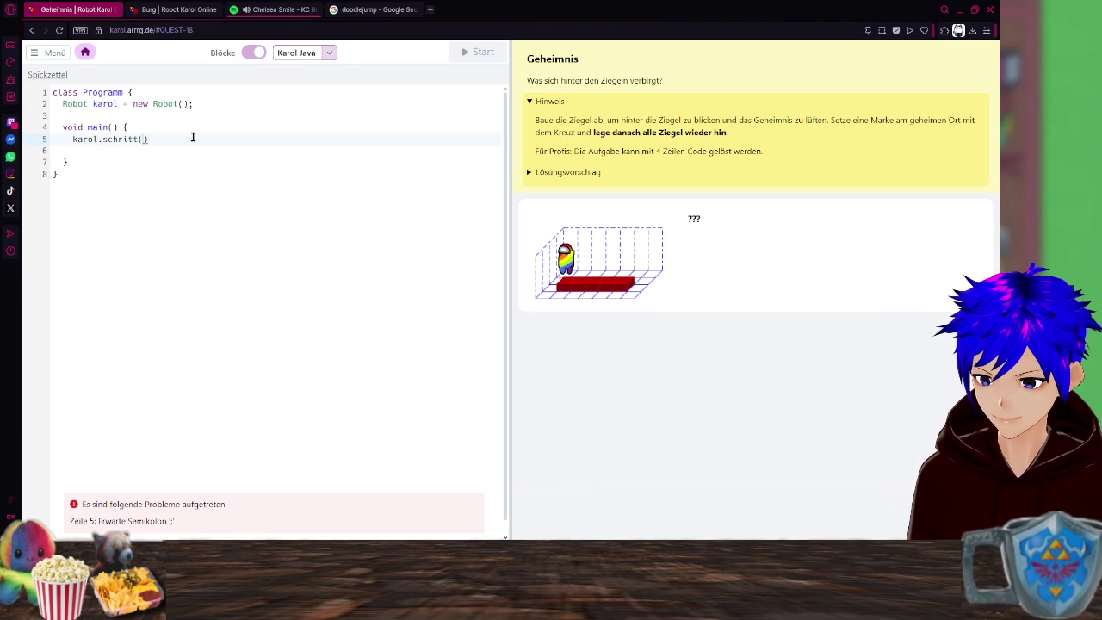
key(Return)
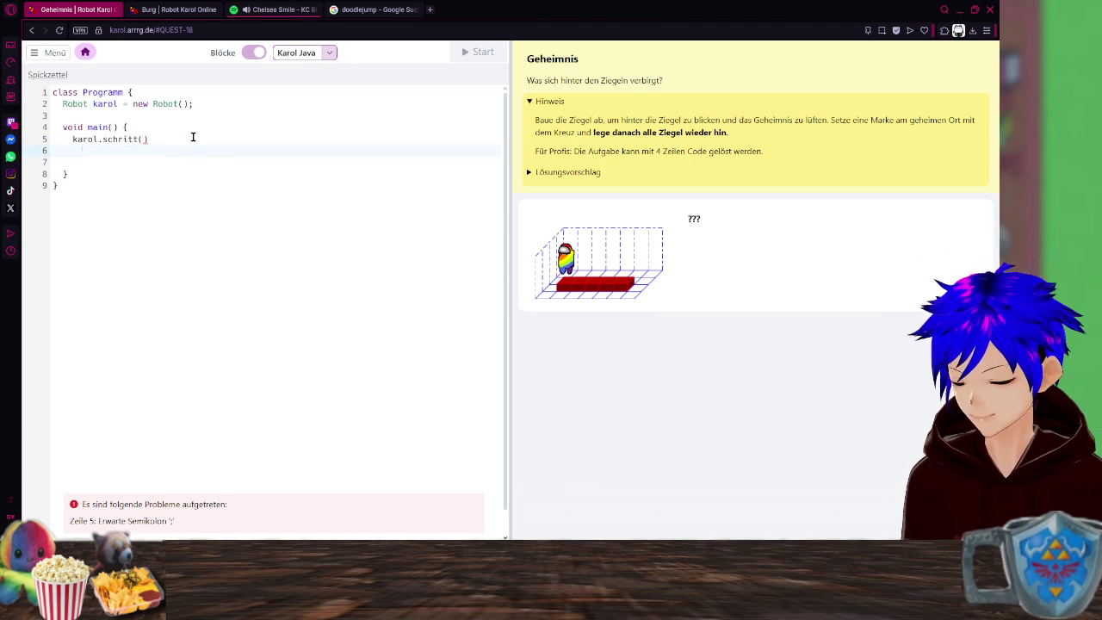
key(BackSpace)
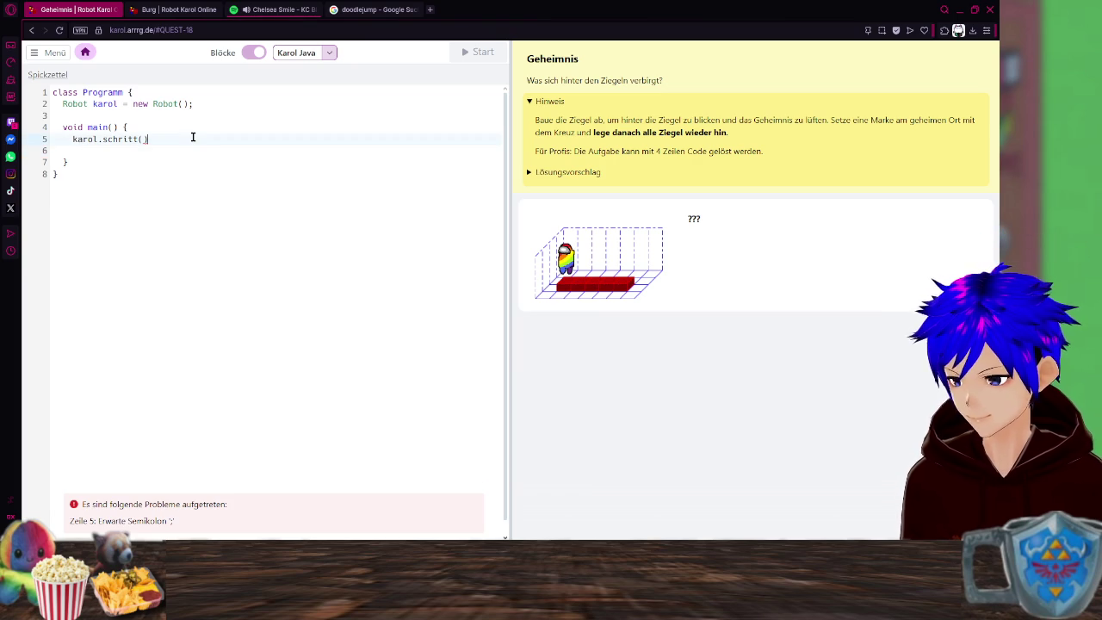
text(;)
key(Return)
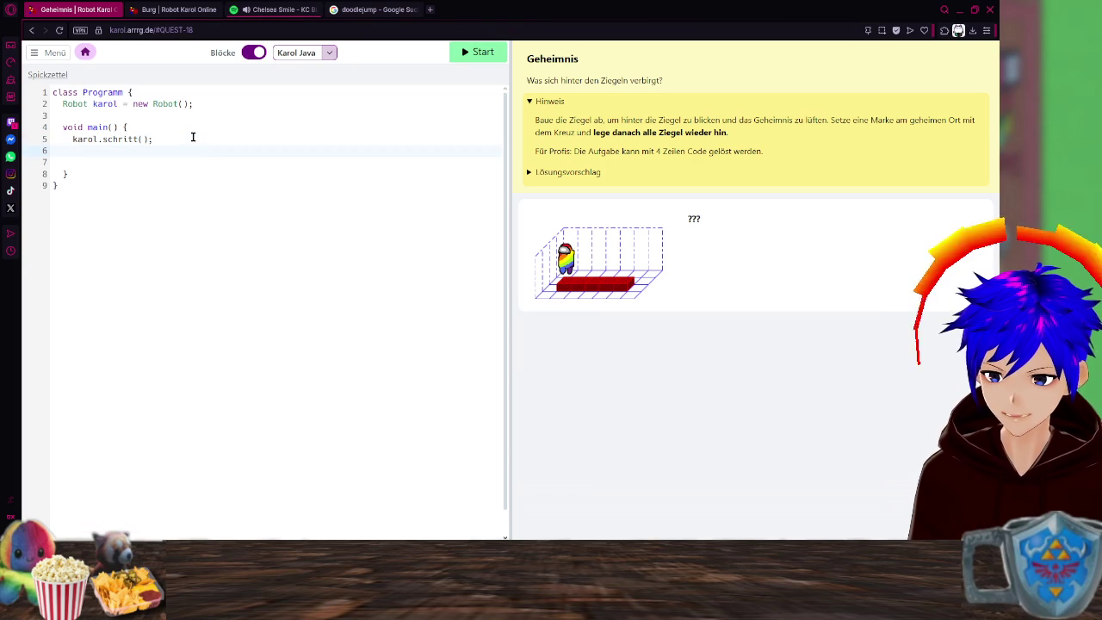
text(karol.)
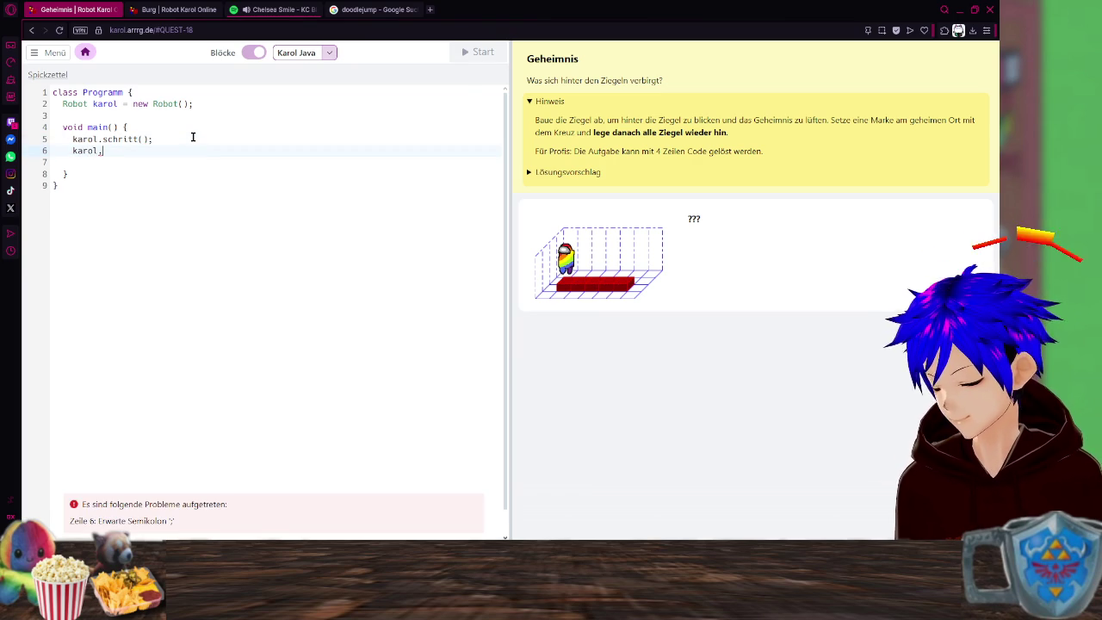
key(BackSpace)
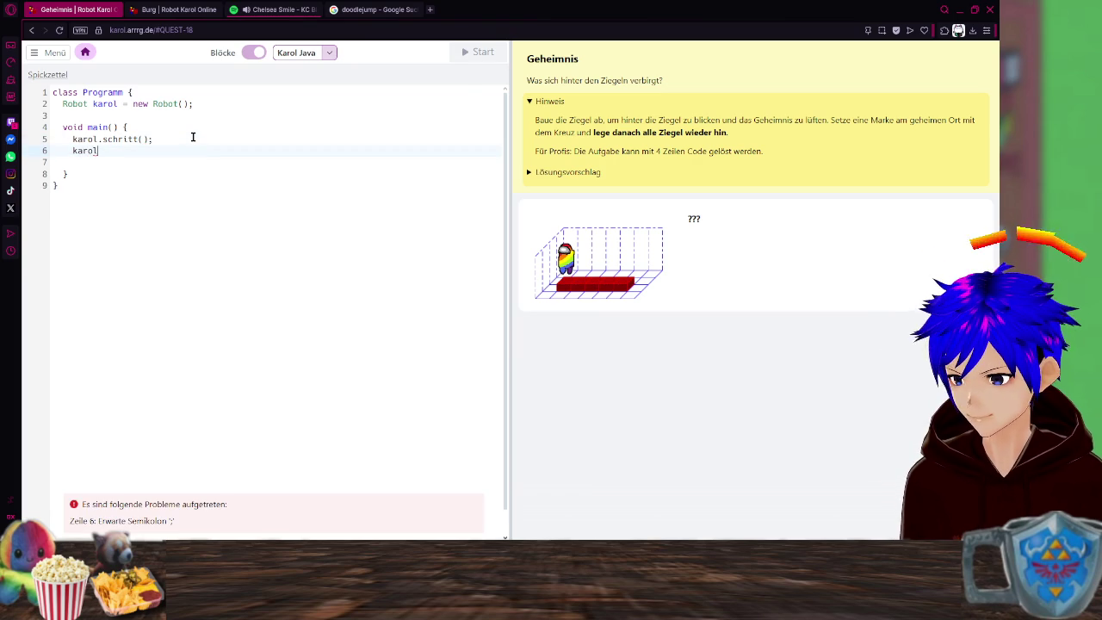
text(.)
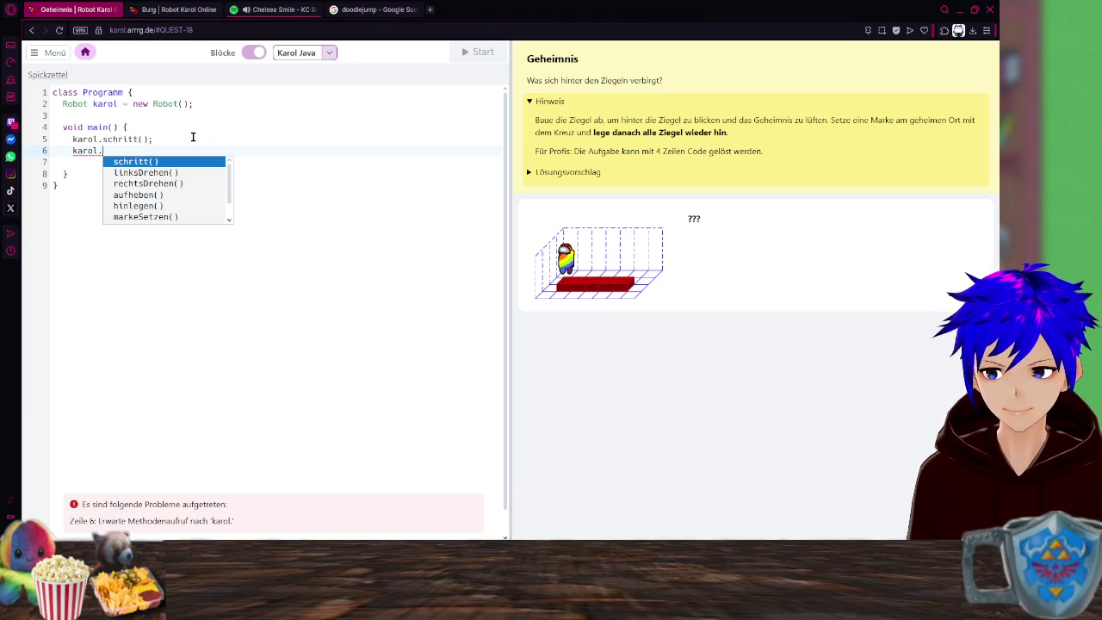
key(Down)
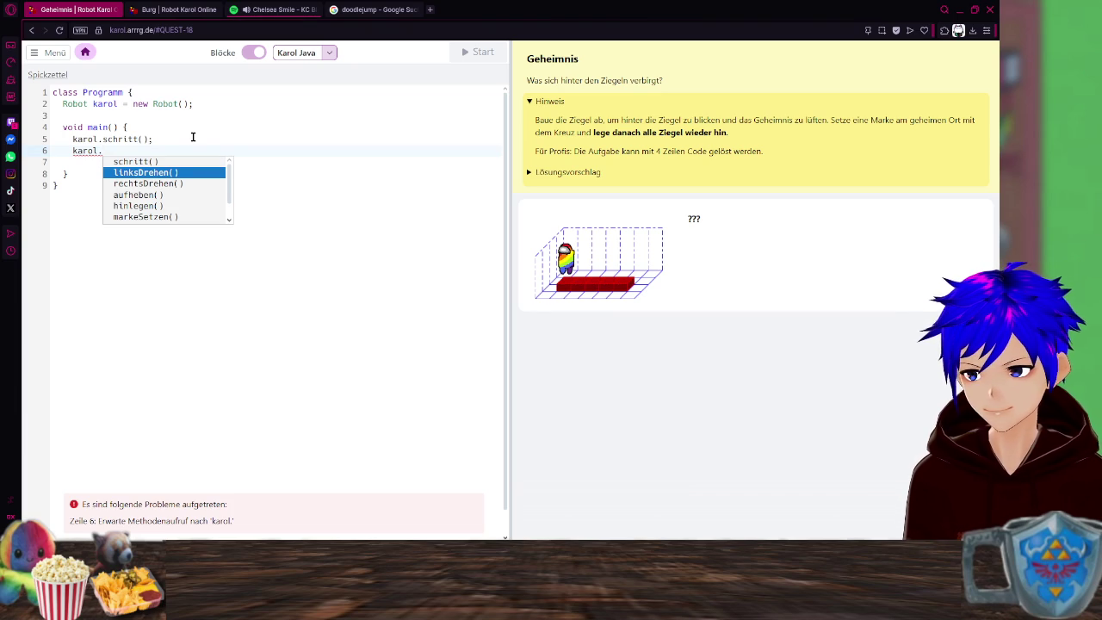
key(Return)
key(Return)
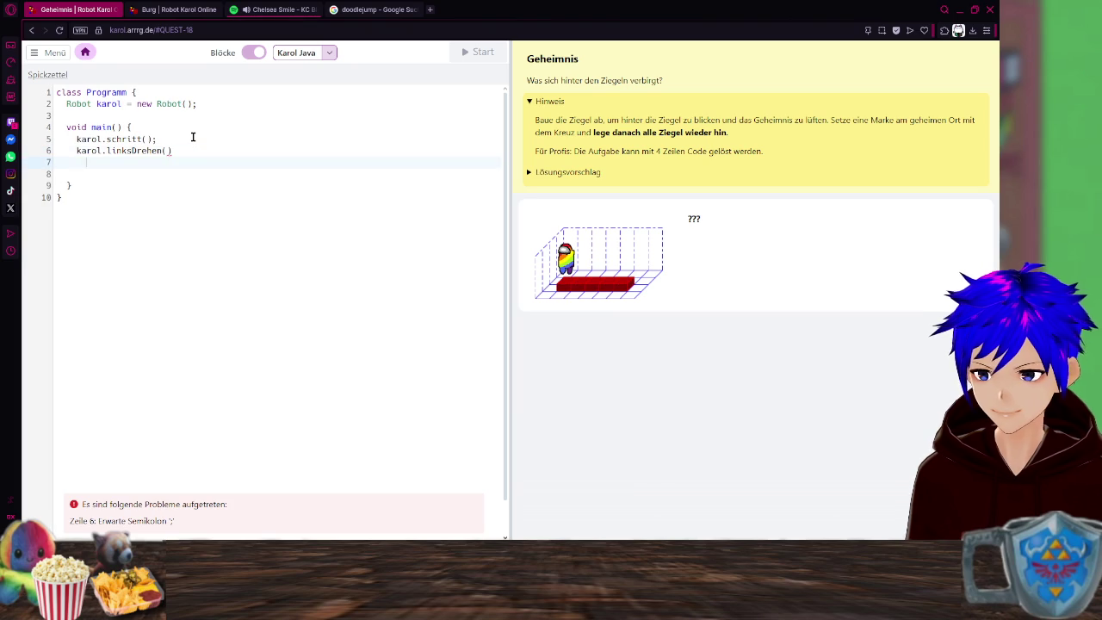
text(;)
key(Return)
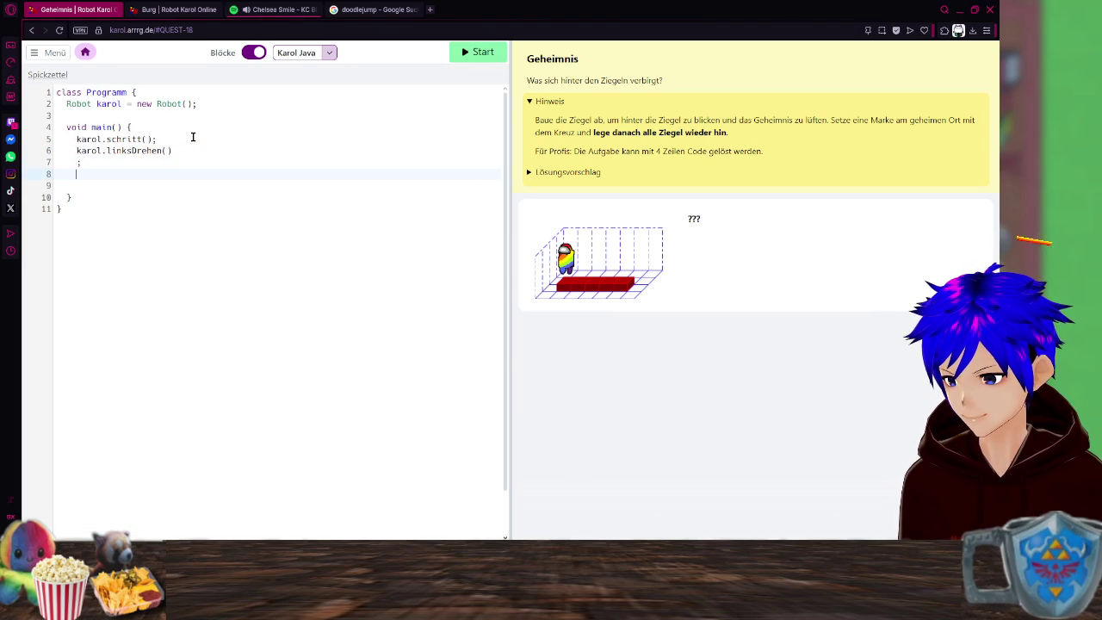
key(BackSpace)
key(BackSpace)
key(BackSpace)
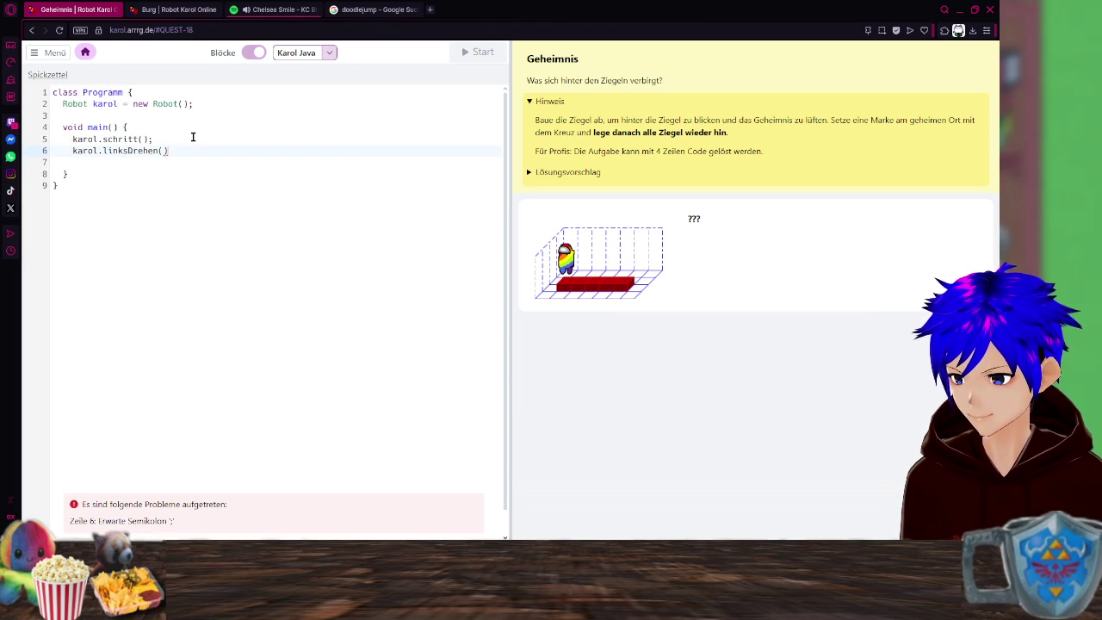
text(;)
key(Return)
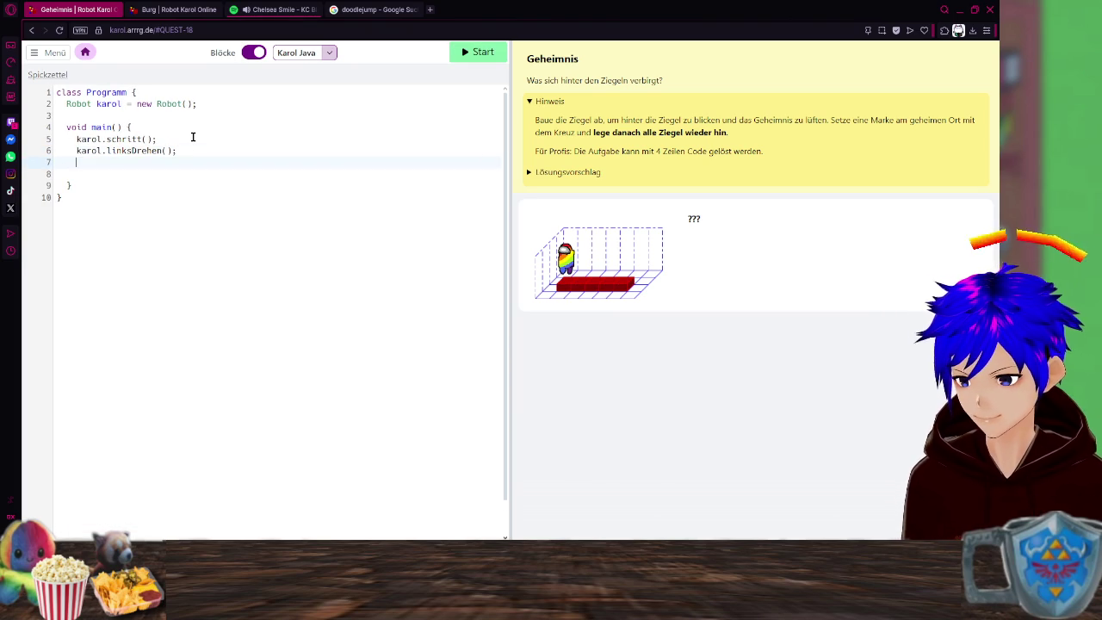
Add karol.schritt(); and karol.rechtsDrehen(); on lines 7 and 8.
text(karol)
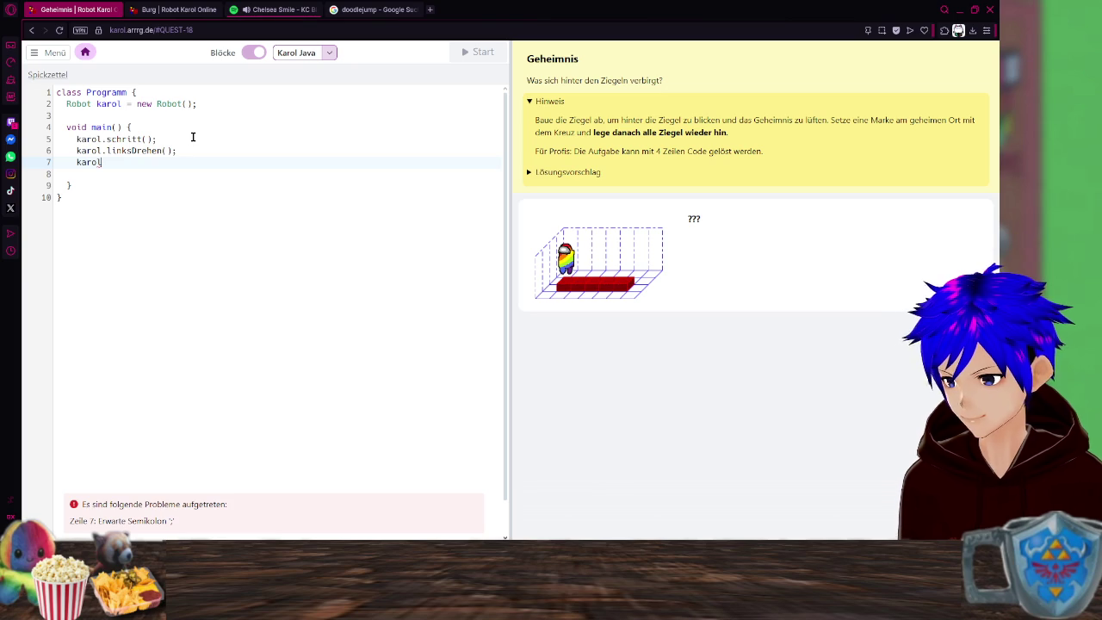
text(.schri)
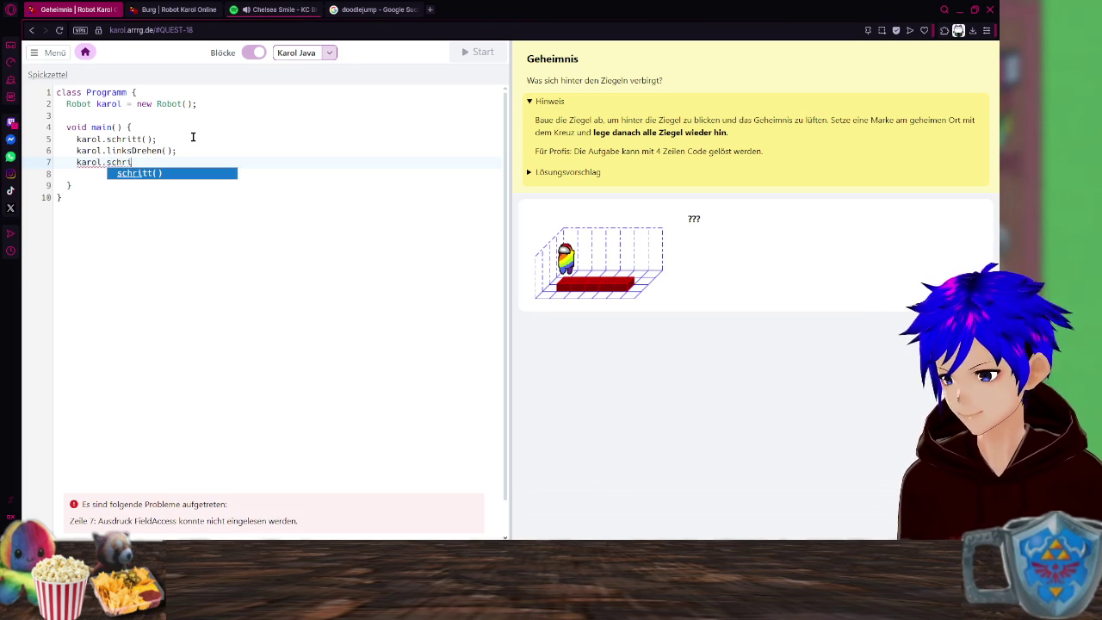
key(Return)
text(;)
key(Return)
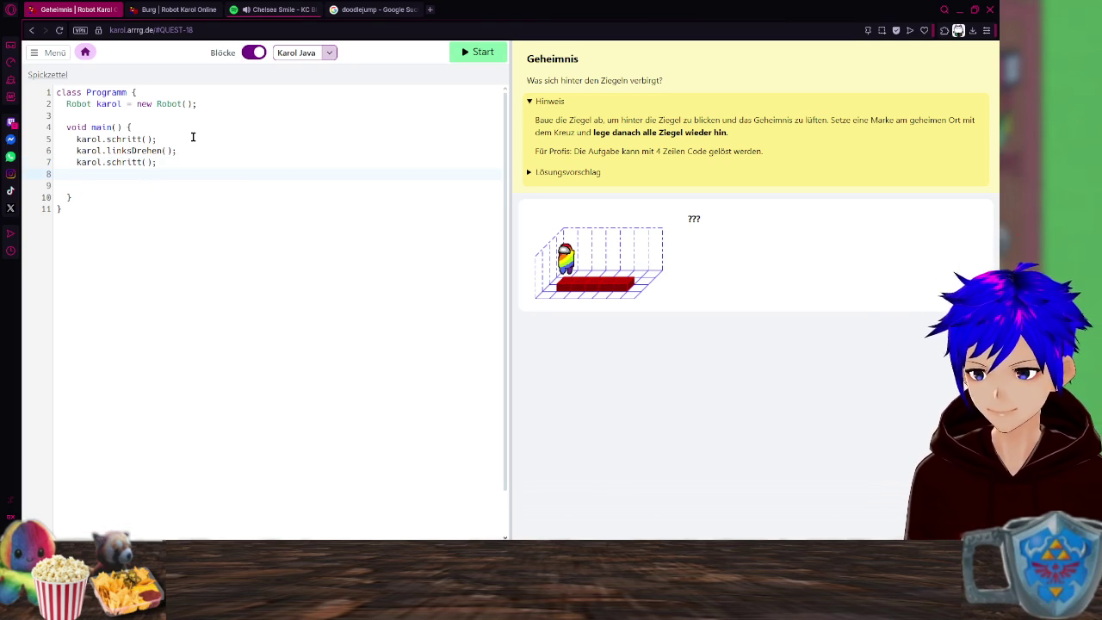
text(karol)
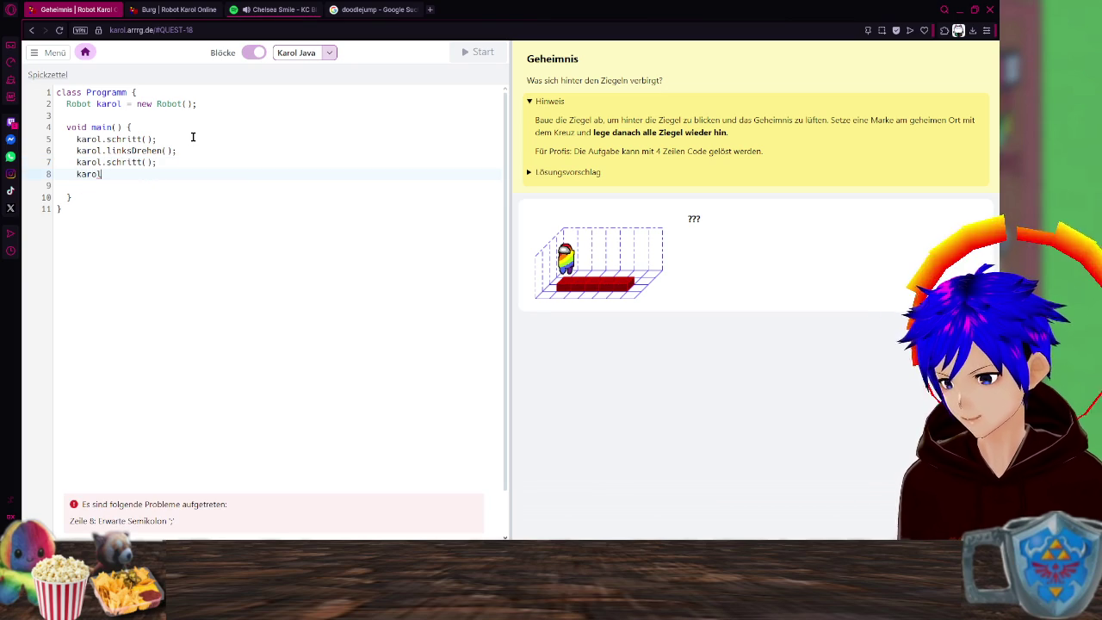
text(.re)
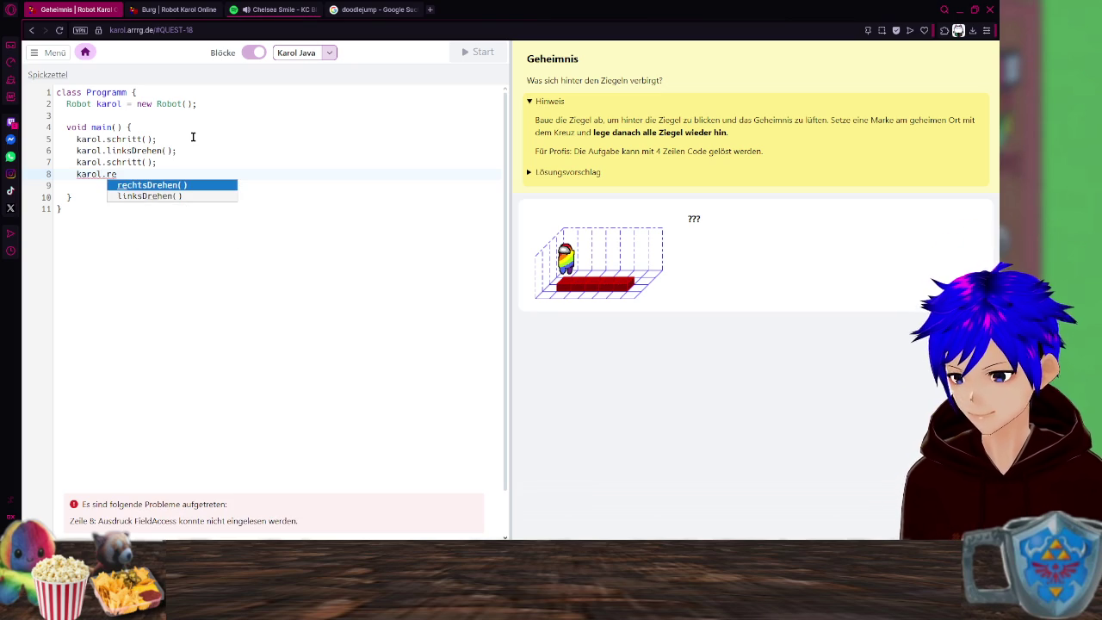
key(Return)
text(;)
key(Return)
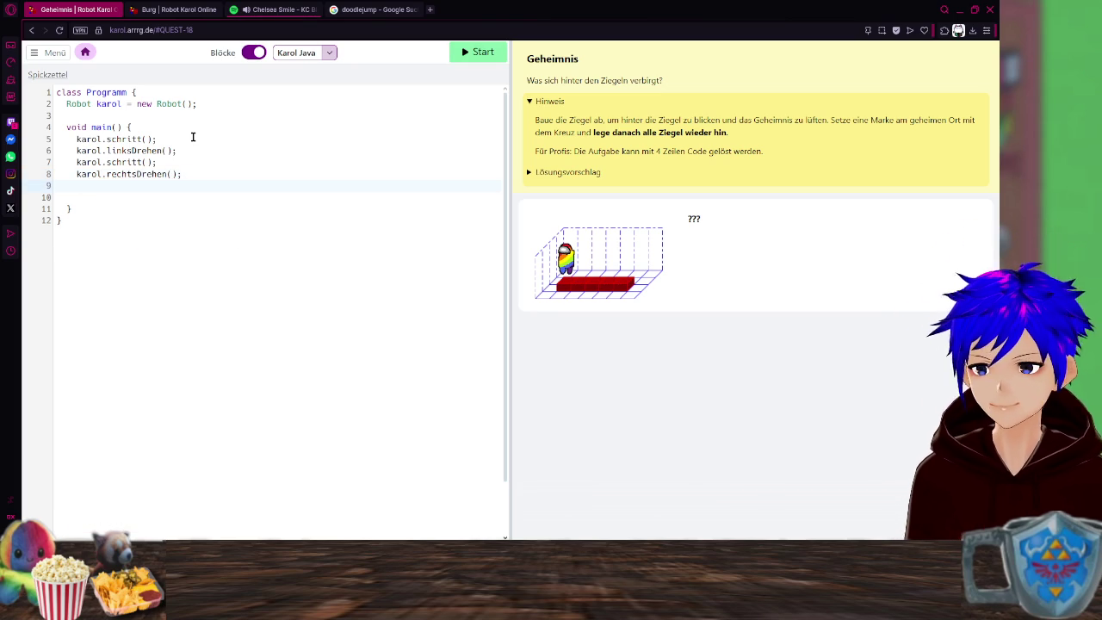
Add karol.aufheben(); and a final karol.schritt(); on lines 9 and 10.
text(karol.)
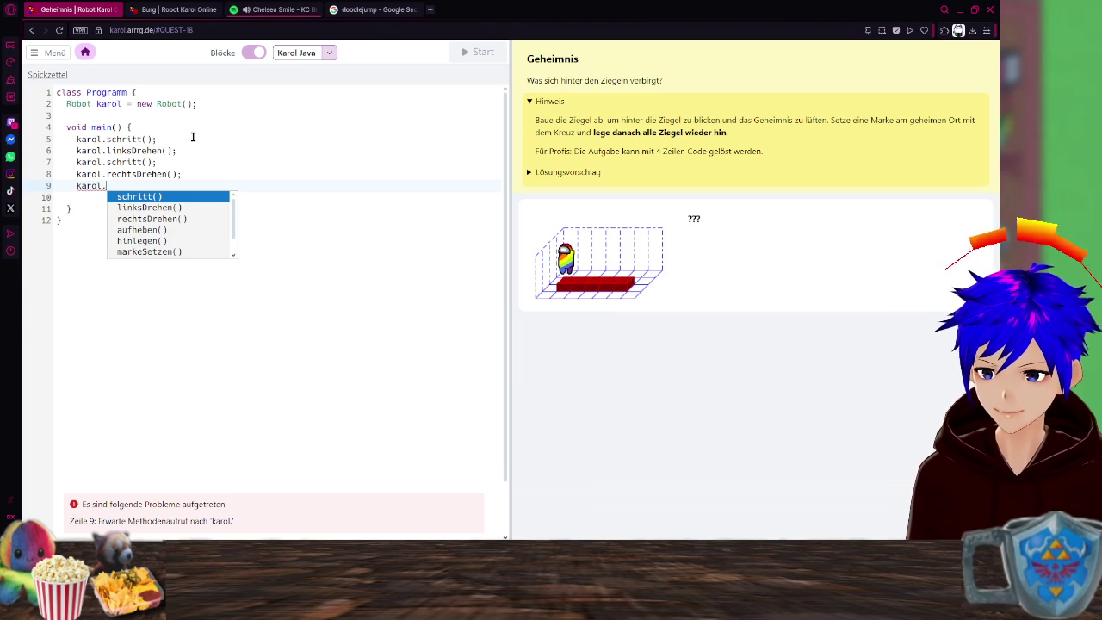
key(Down)
key(Down)
key(Down)
key(Return)
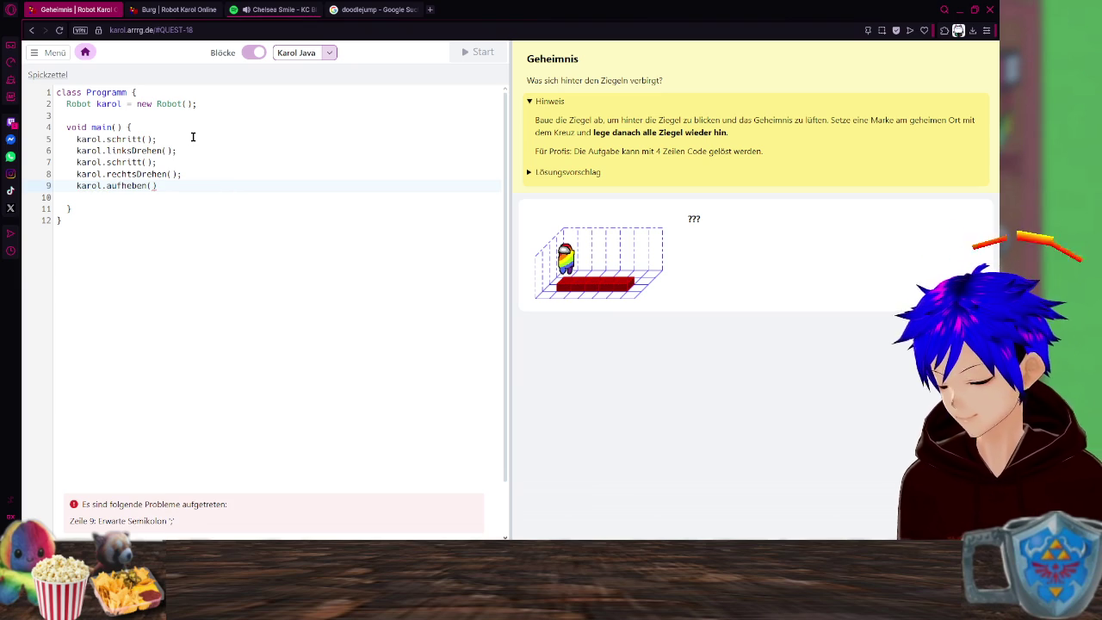
text(;)
key(Return)
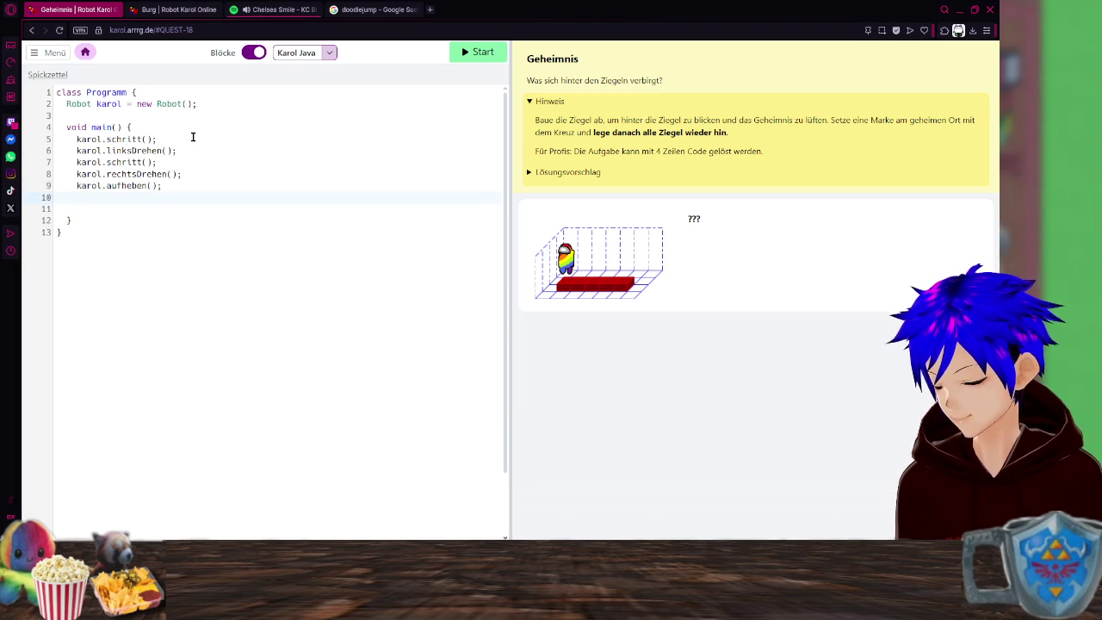
text(karol.)
key(BackSpace)
text(.schritt()
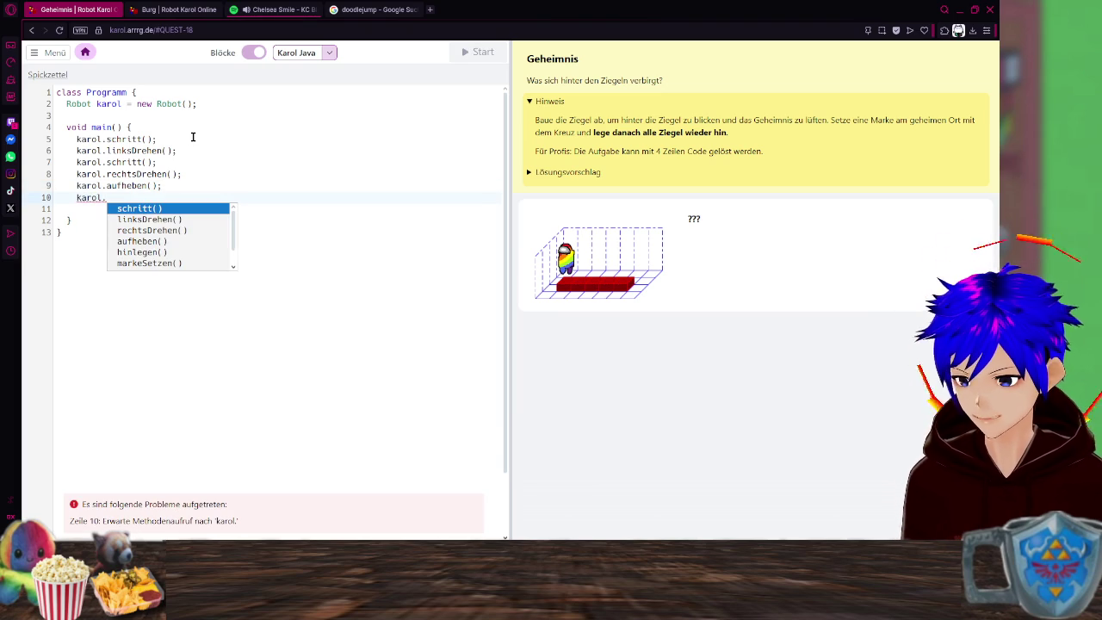
key(Return)
key(Return)
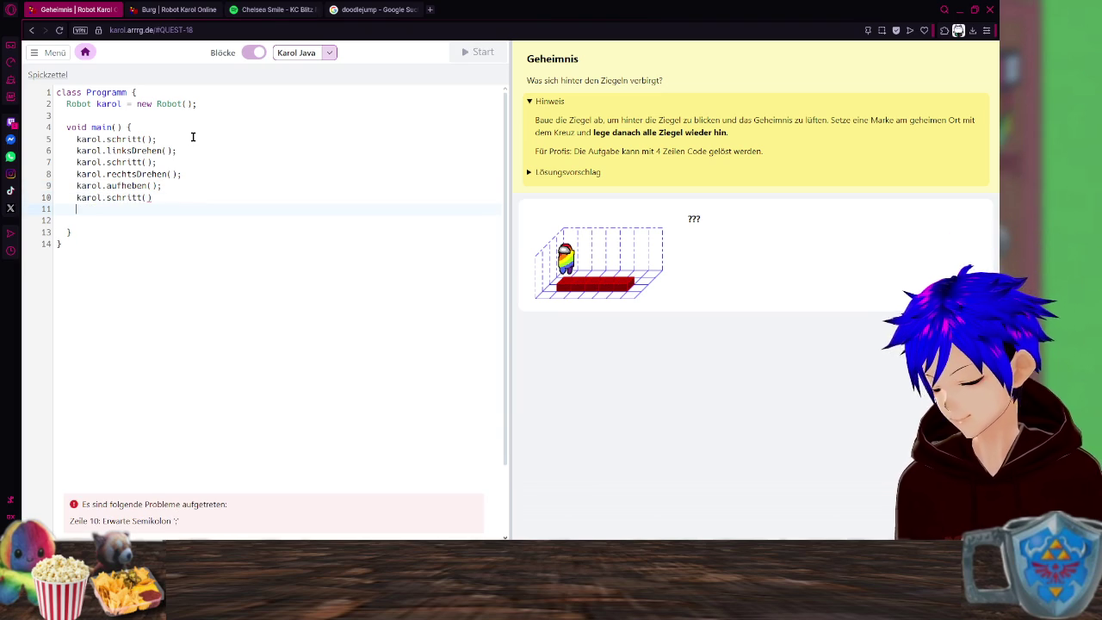
key(Return)
key(BackSpace)
key(BackSpace)
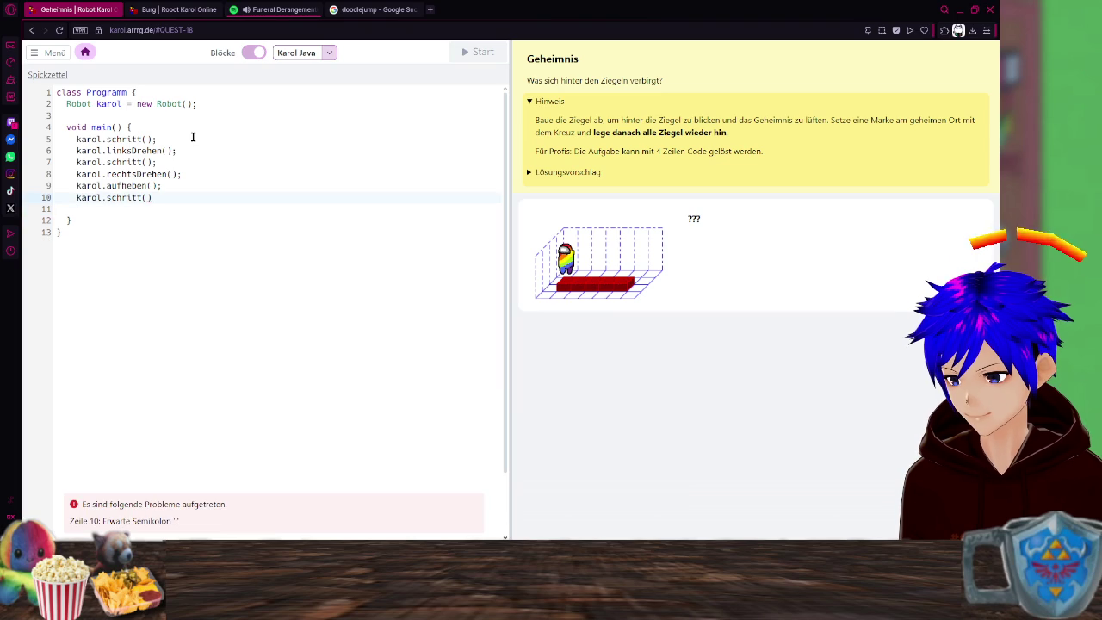
text(;)
key(Return)
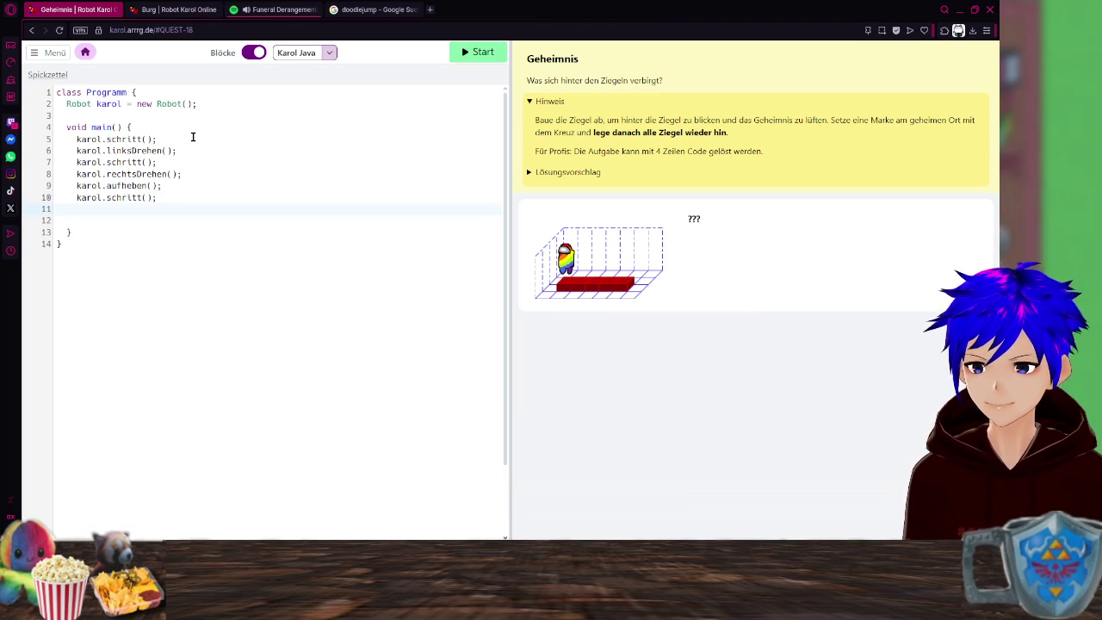
In Spotify, pause the current song and browse the Tangled compilation.
click(286, 10)
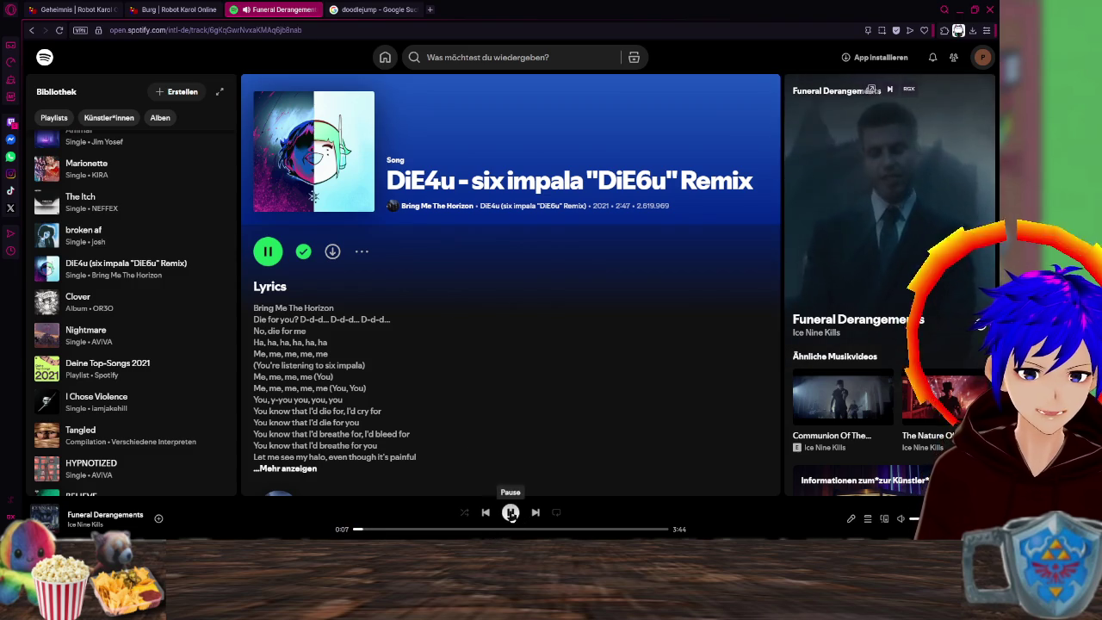
click(511, 512)
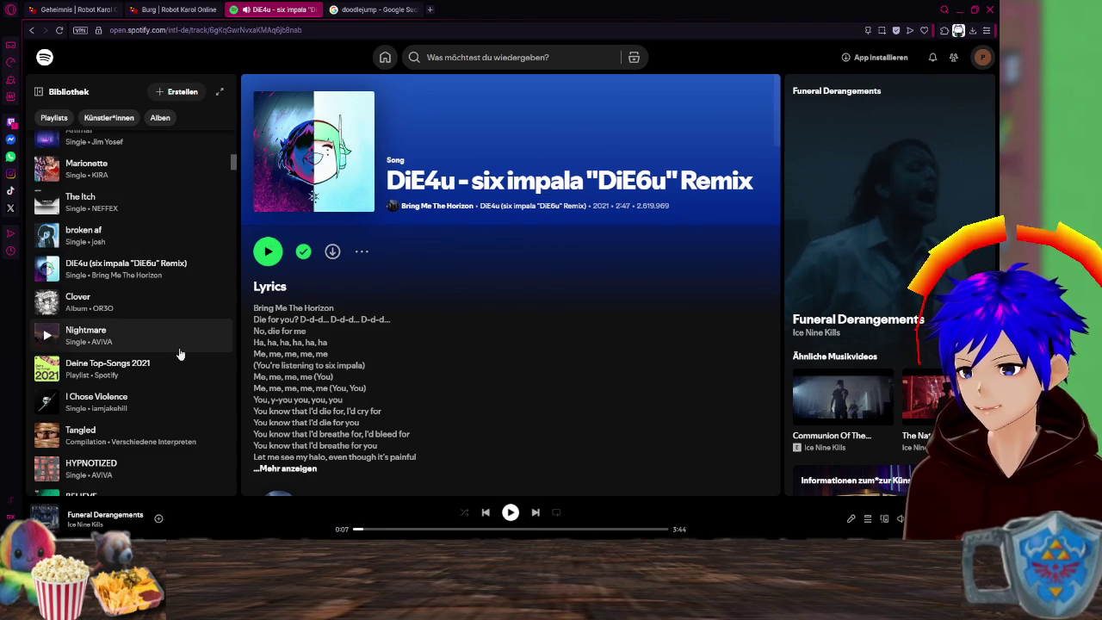
scroll(180, 354, down, 1)
scroll(155, 362, down, 2)
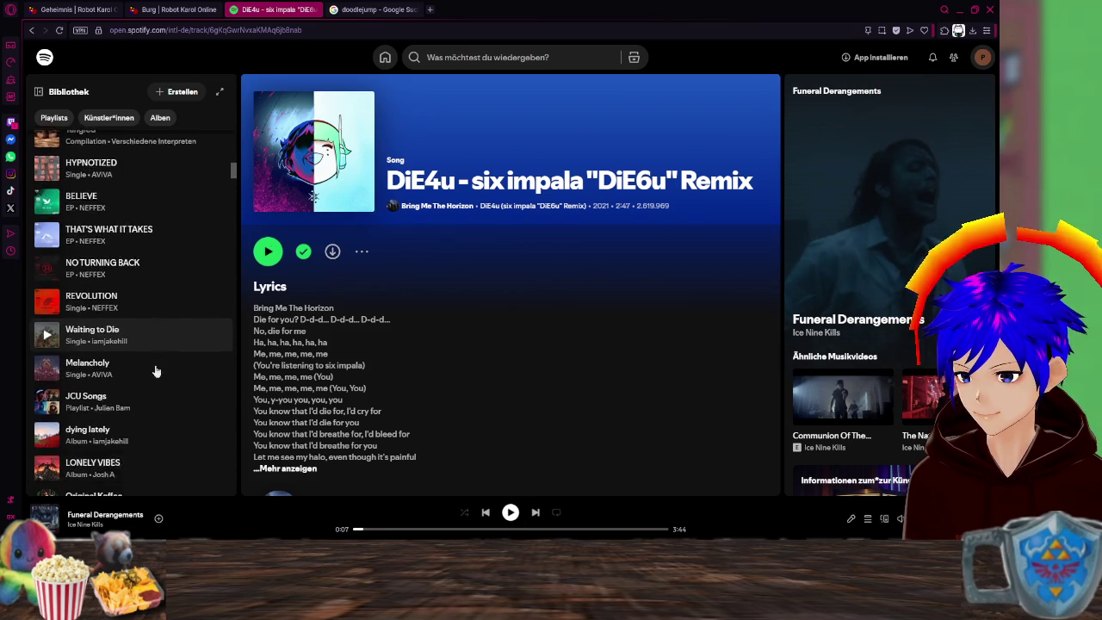
click(118, 228)
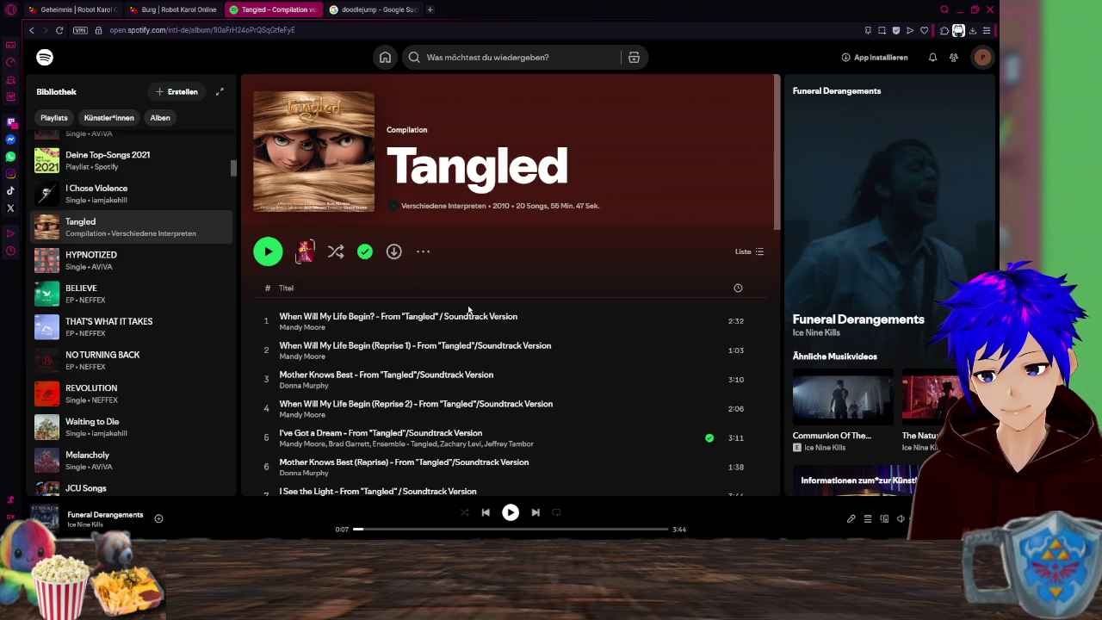
scroll(601, 331, down, 2)
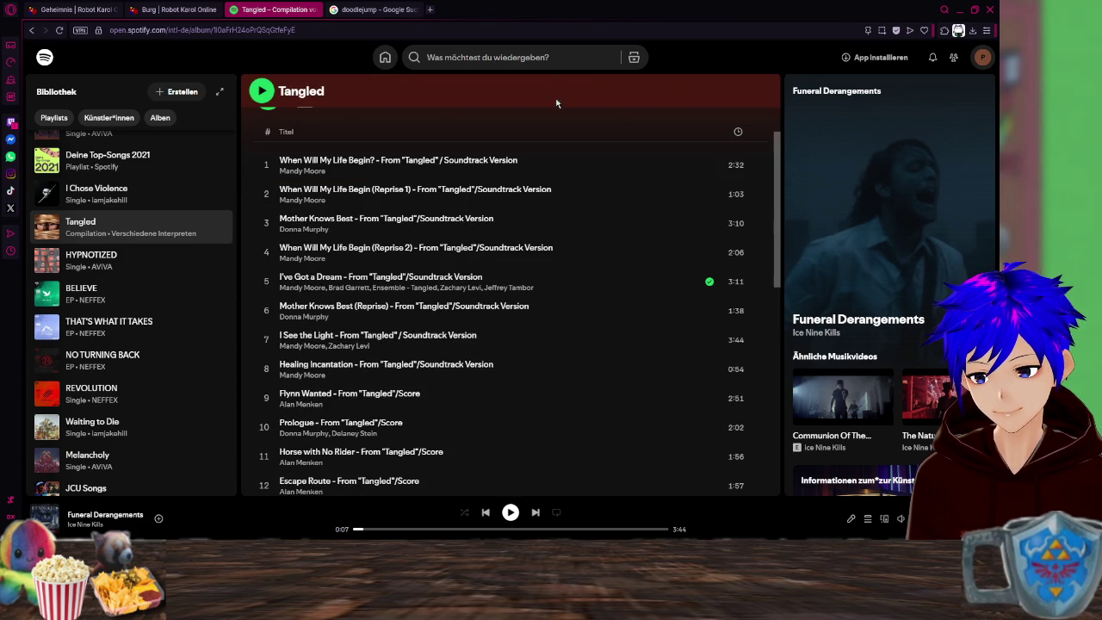
Search Spotify for 'I've got a dream', play the track, and return to the Geheimnis code.
click(526, 48)
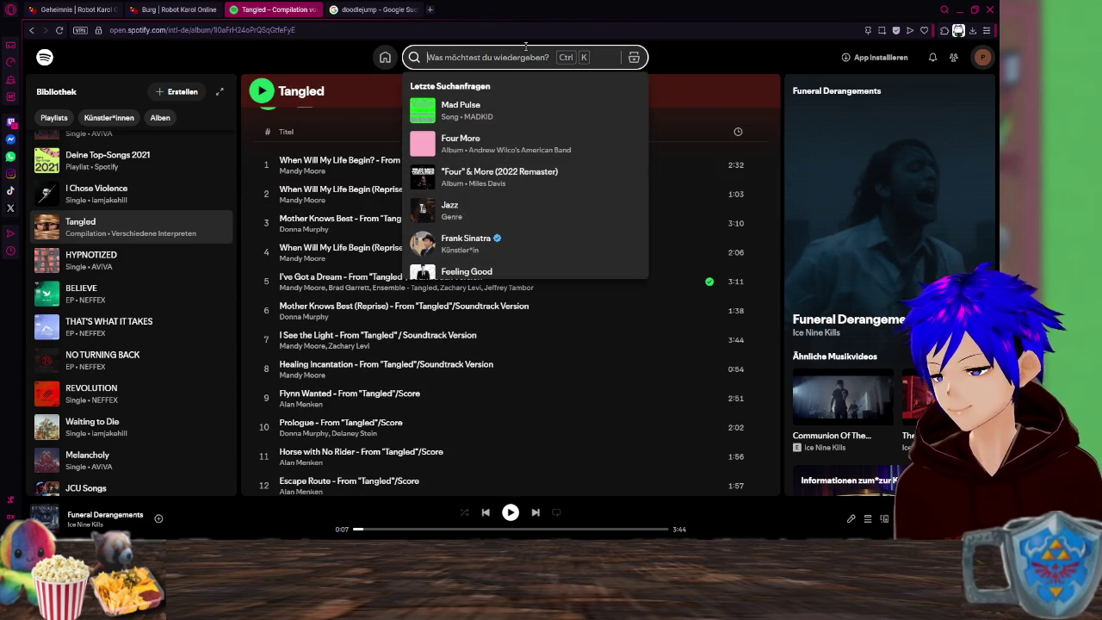
text(I've)
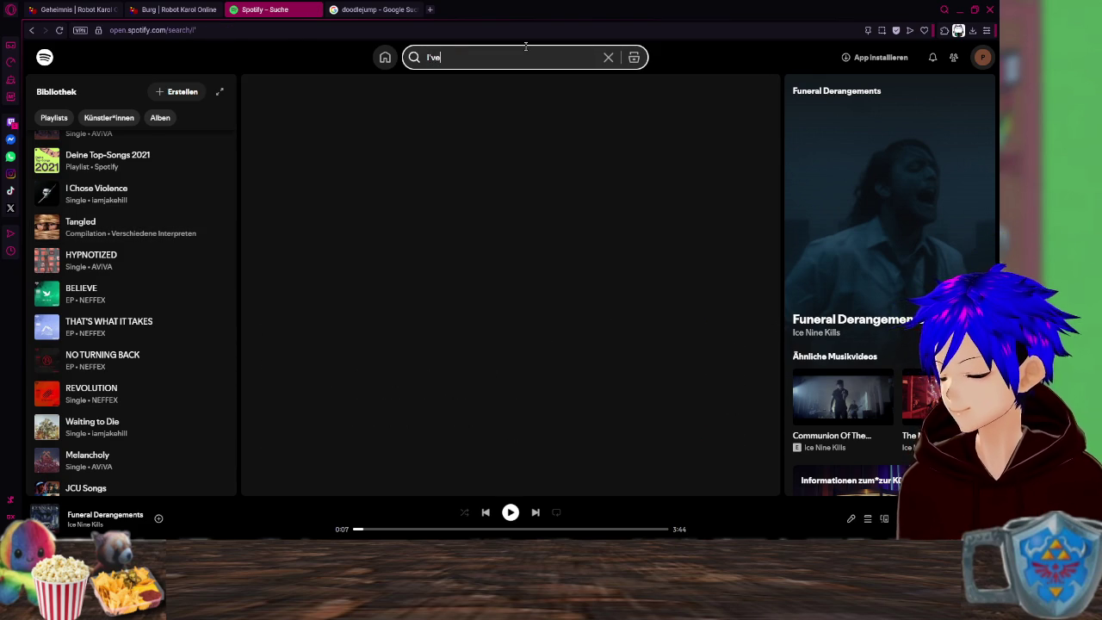
text( got a dream)
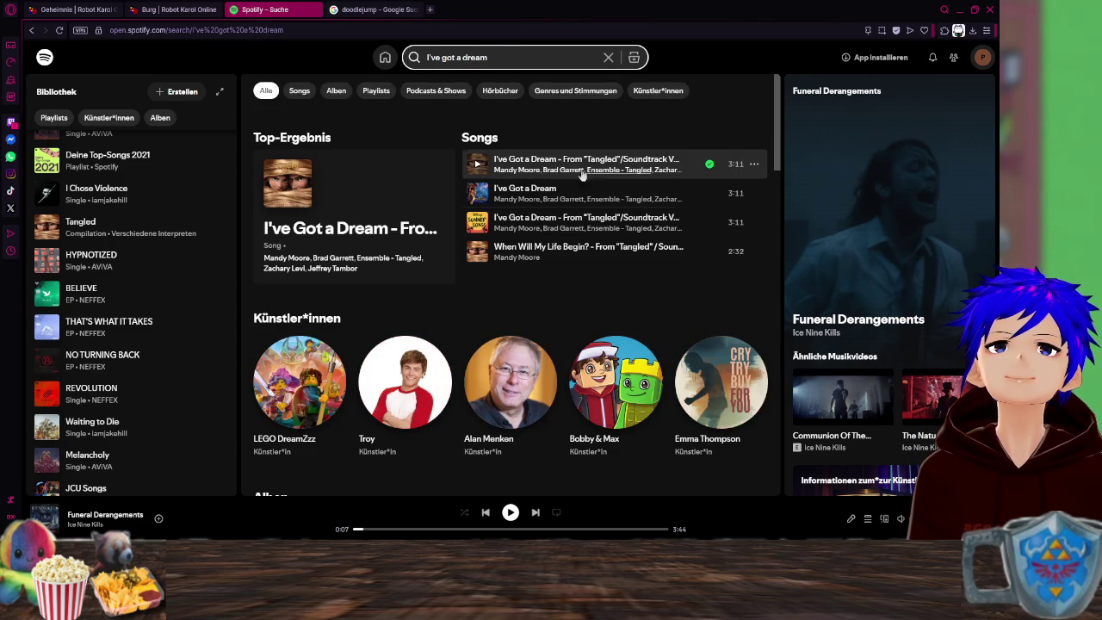
click(538, 161)
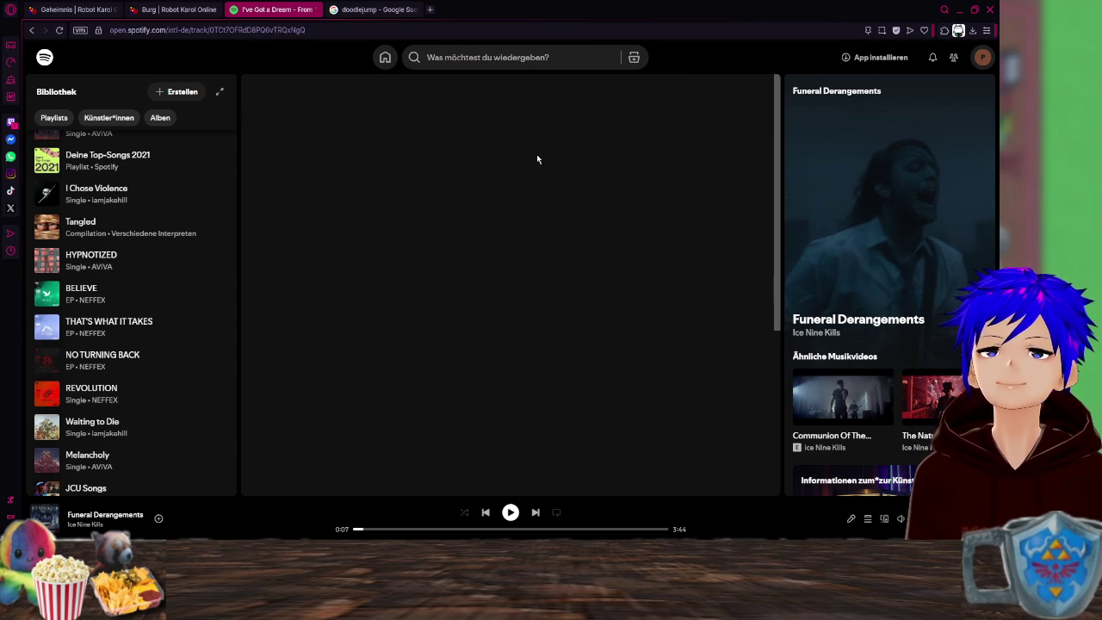
click(269, 251)
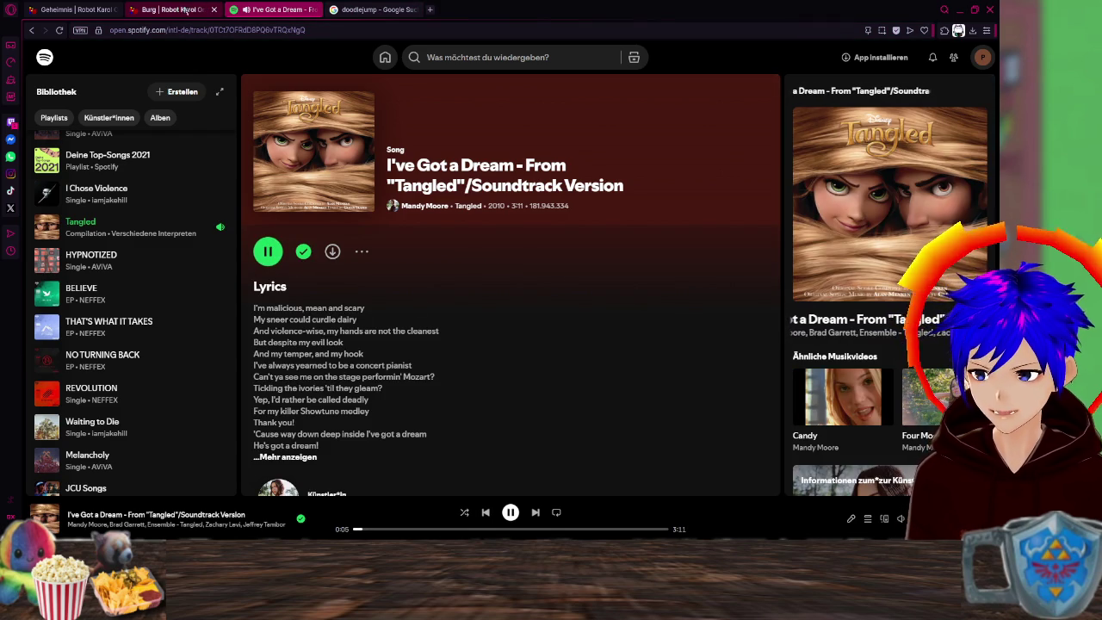
click(76, 10)
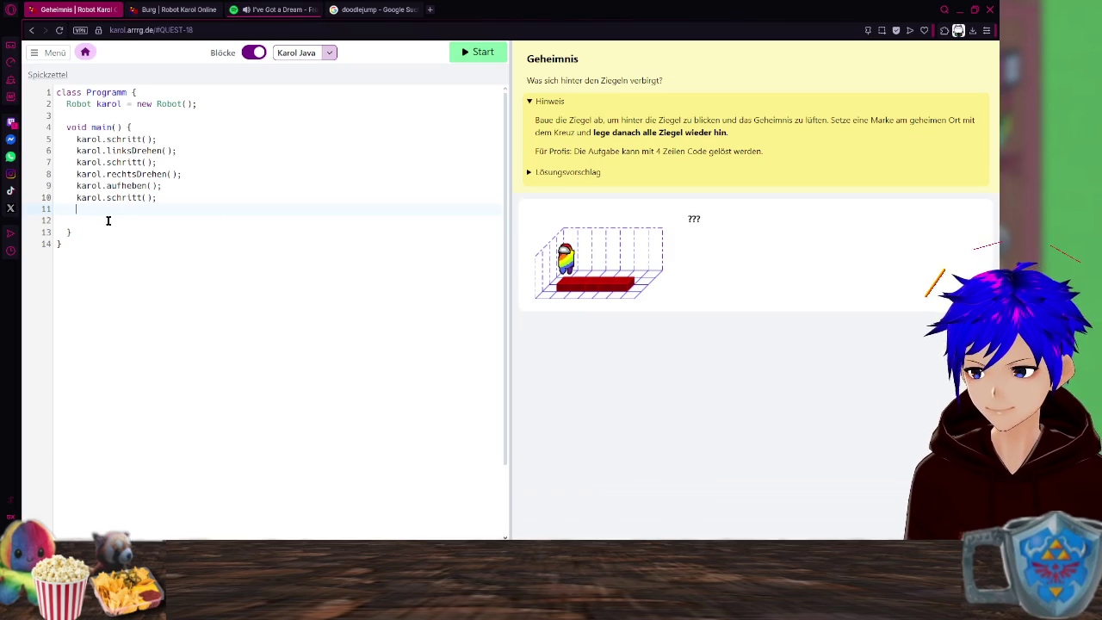
Add karol.markeSetzen(); on line 11 using the autocomplete suggestion.
text(karol.)
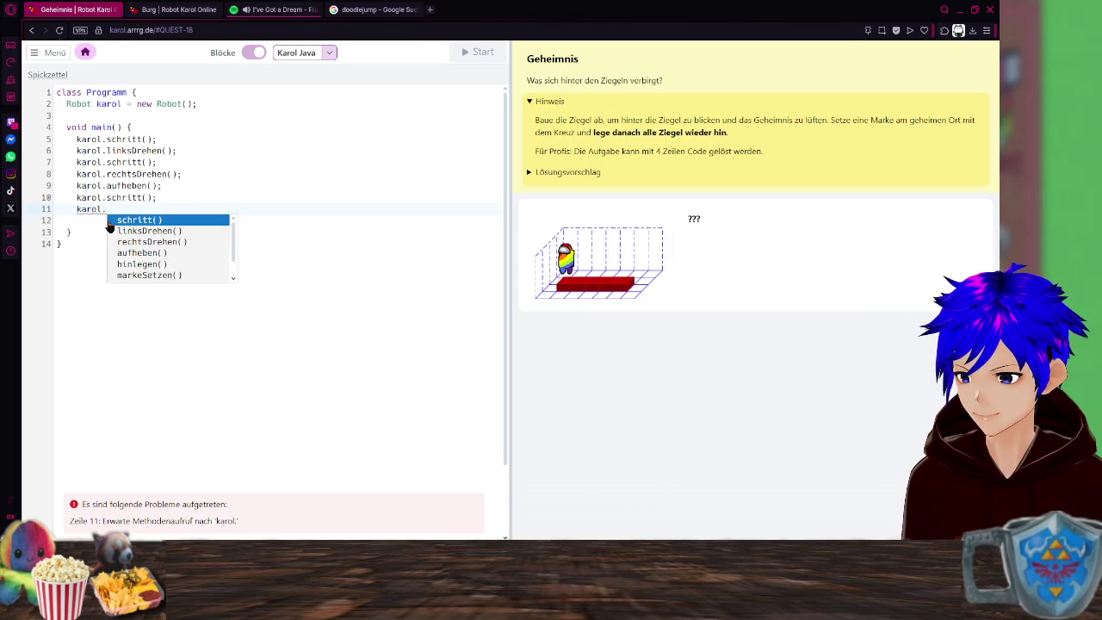
key(Down)
key(Down)
key(Down)
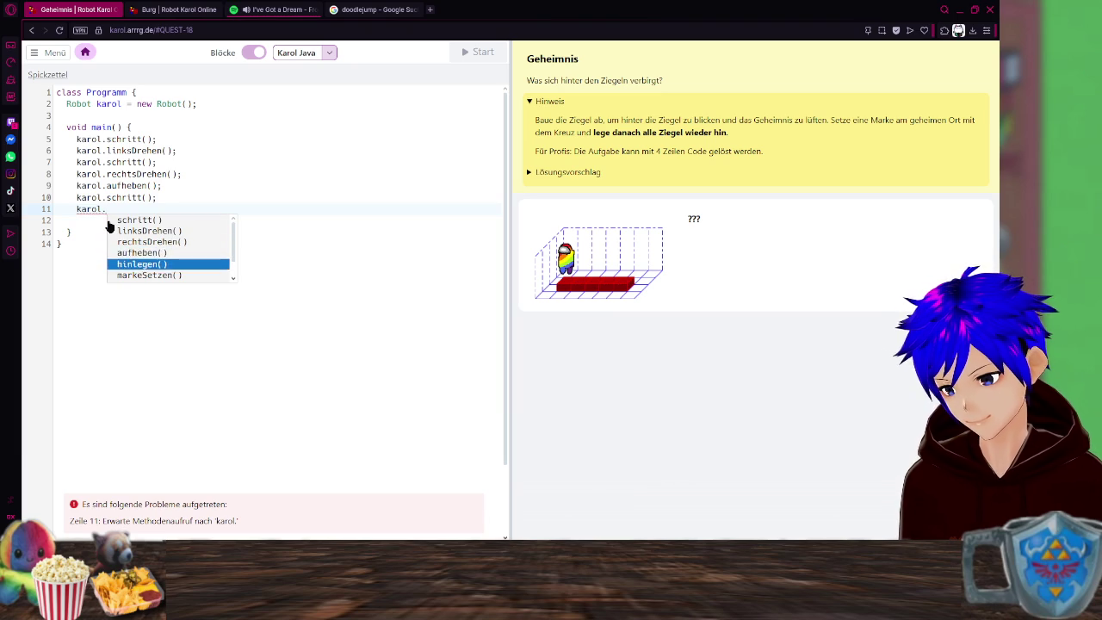
key(Return)
key(Return)
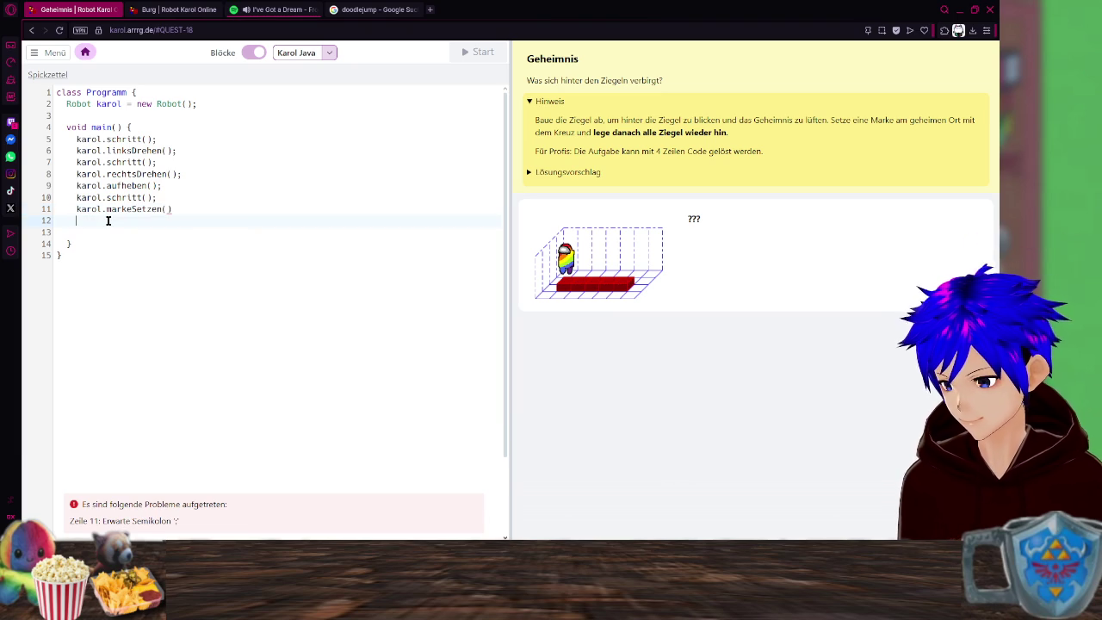
key(BackSpace)
text(;)
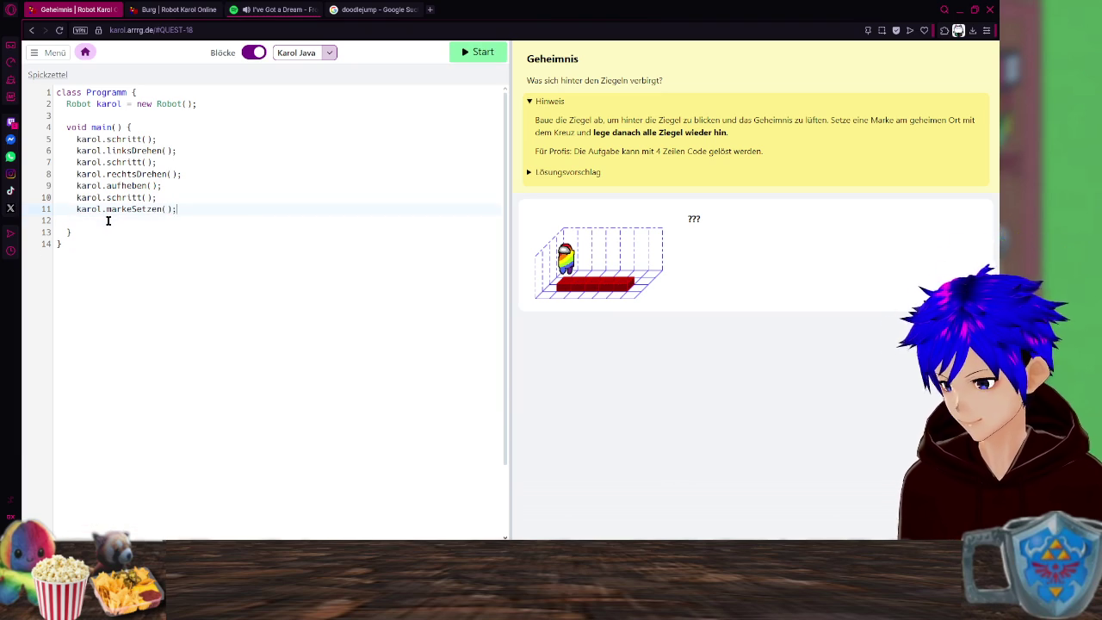
Add karol.linksDrehen(2); and an unterminated karol.schritt() on the next lines.
key(Return)
text(karol)
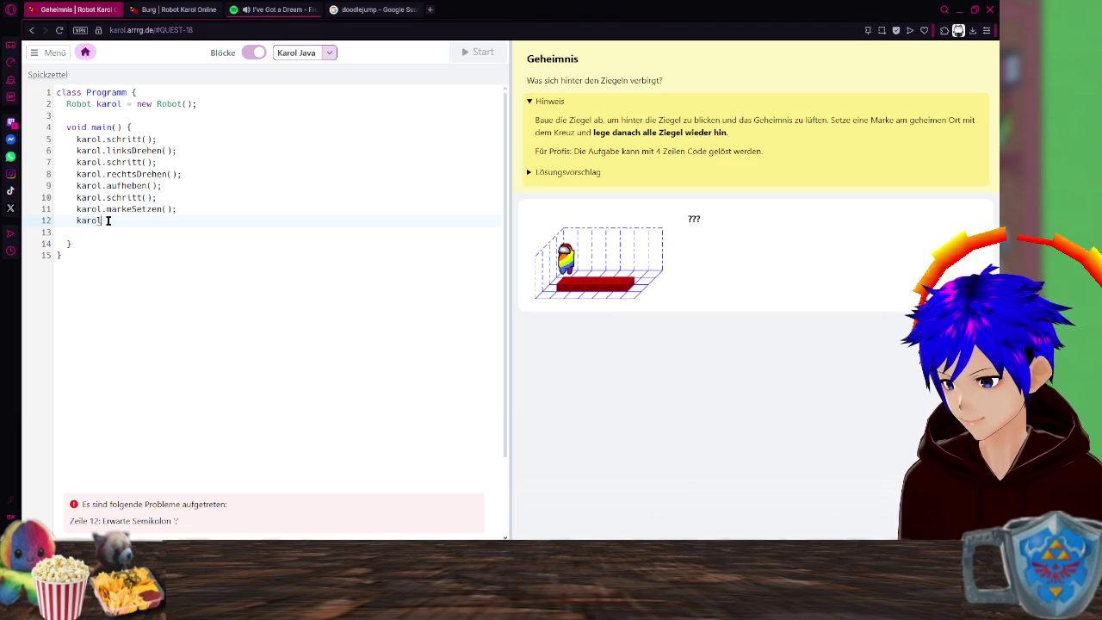
text(.)
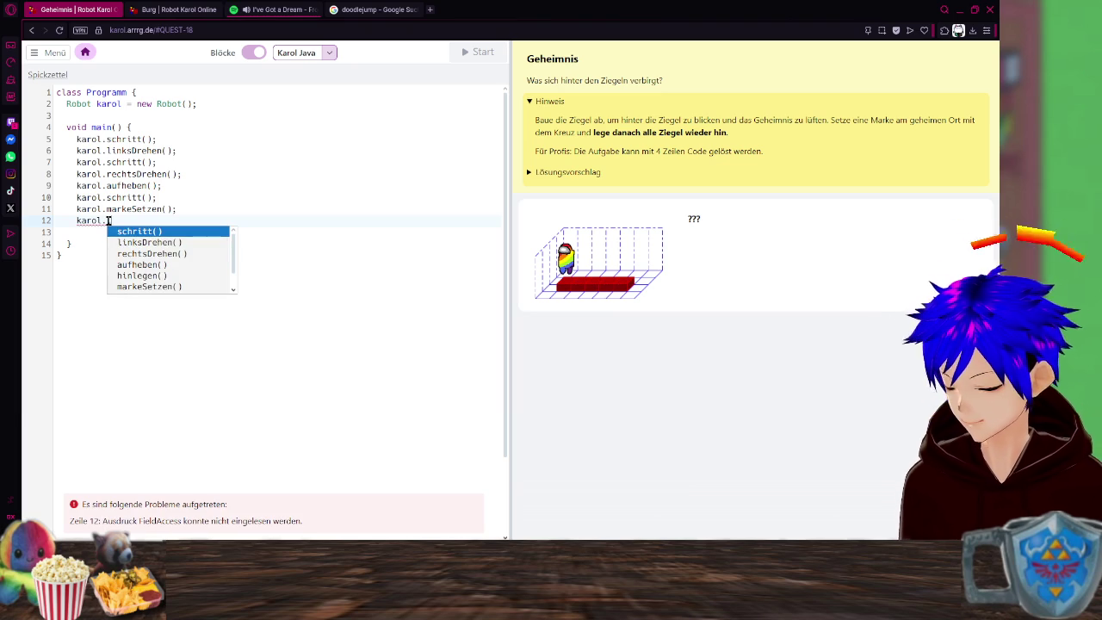
text(l)
key(Return)
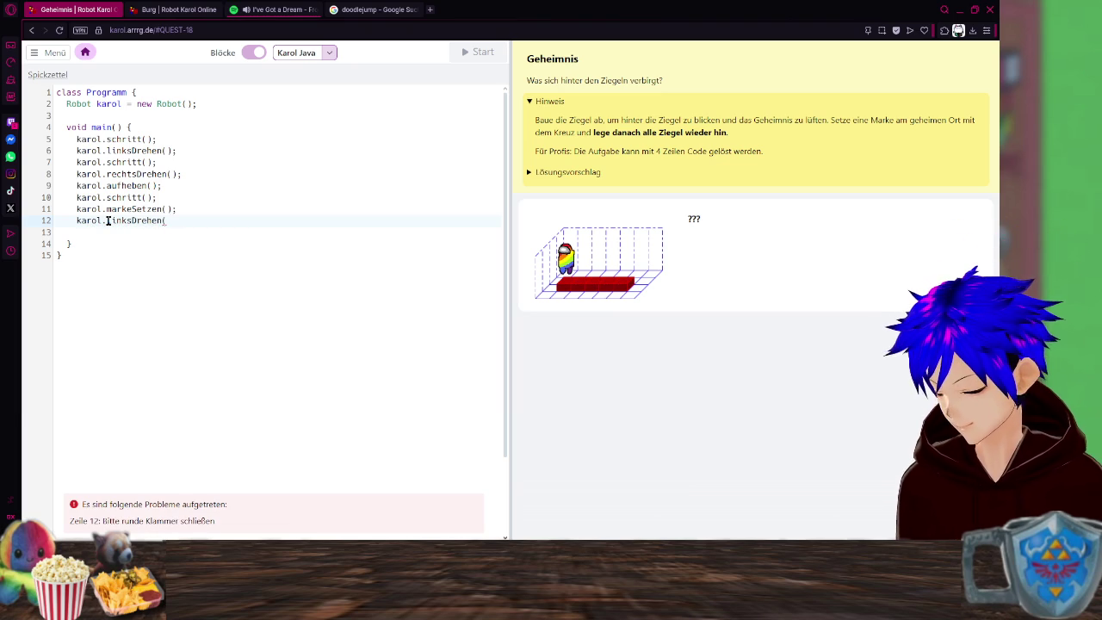
text(2);)
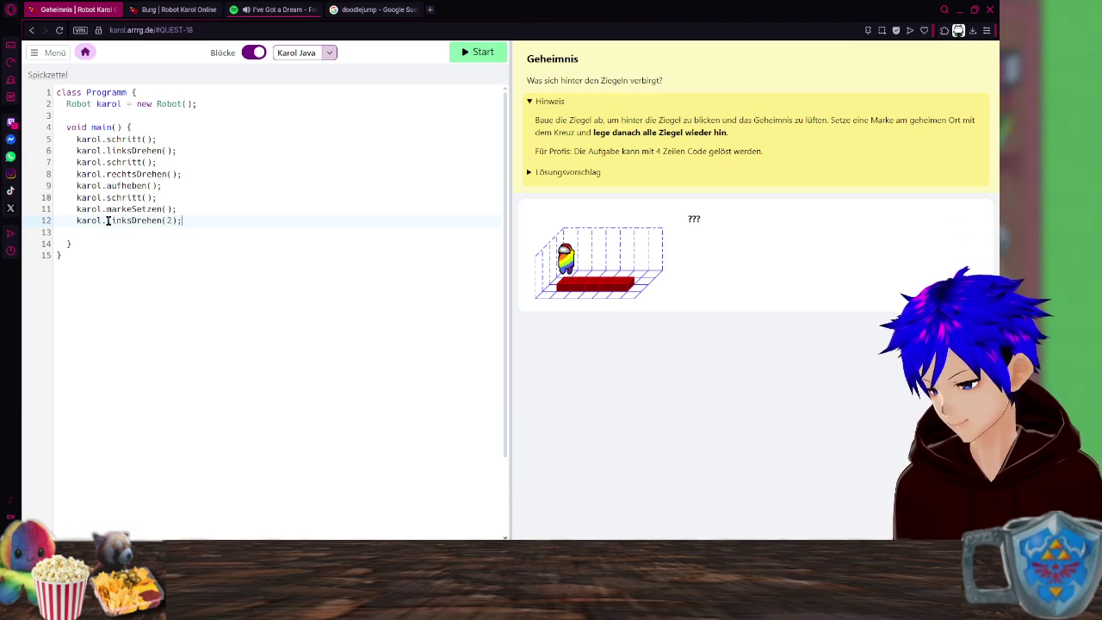
key(Return)
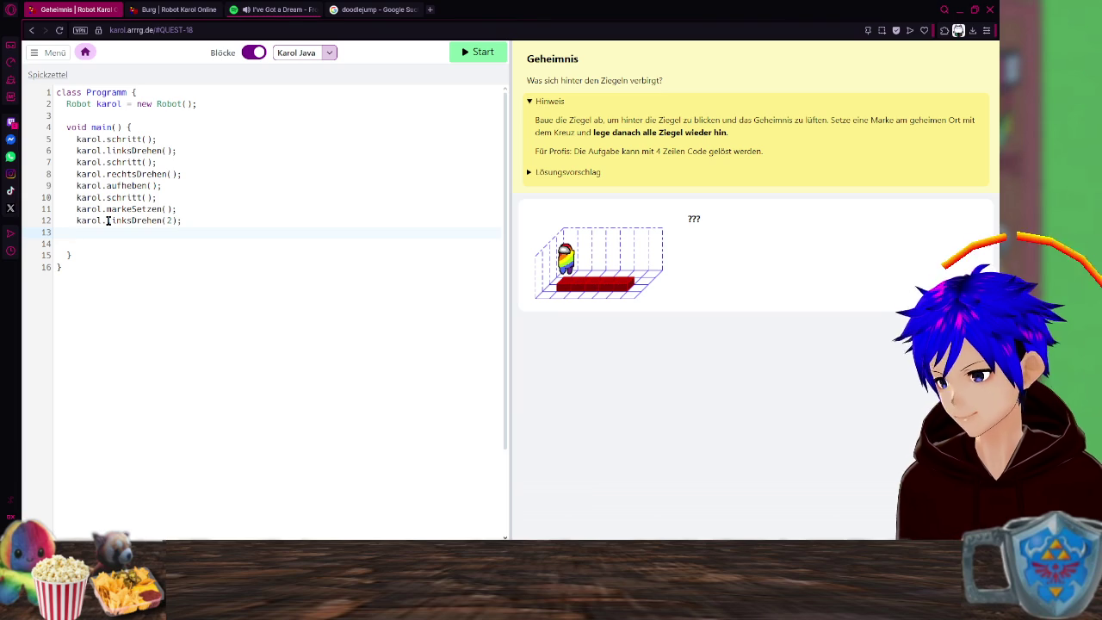
text(karol.)
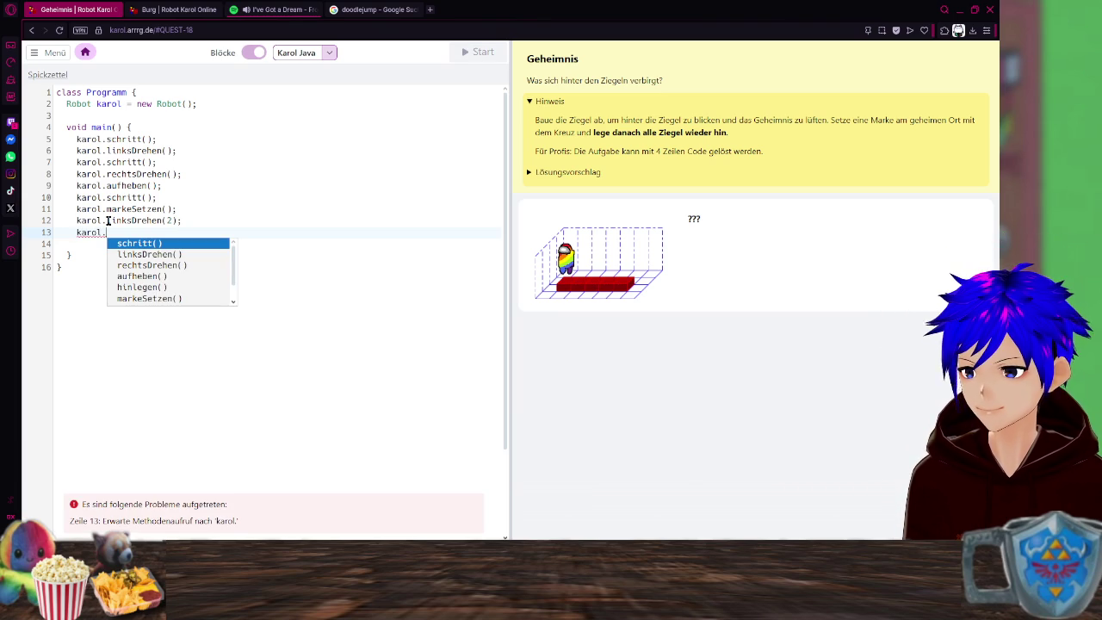
key(Return)
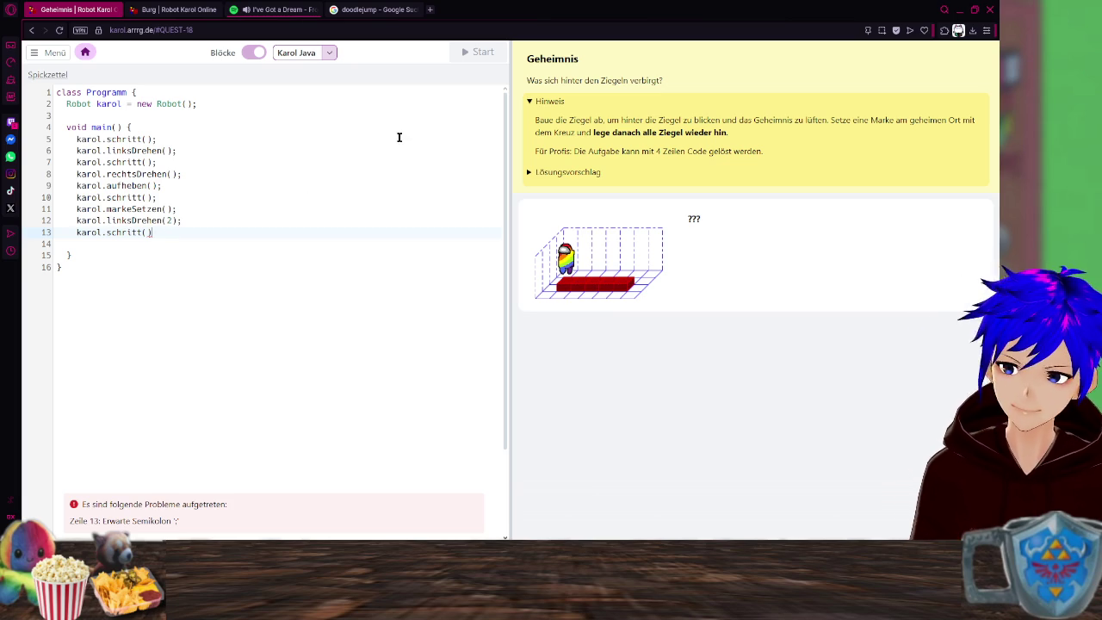
Insert a new line after line 6, try typing the wiederhole keyword, then erase it.
click(184, 152)
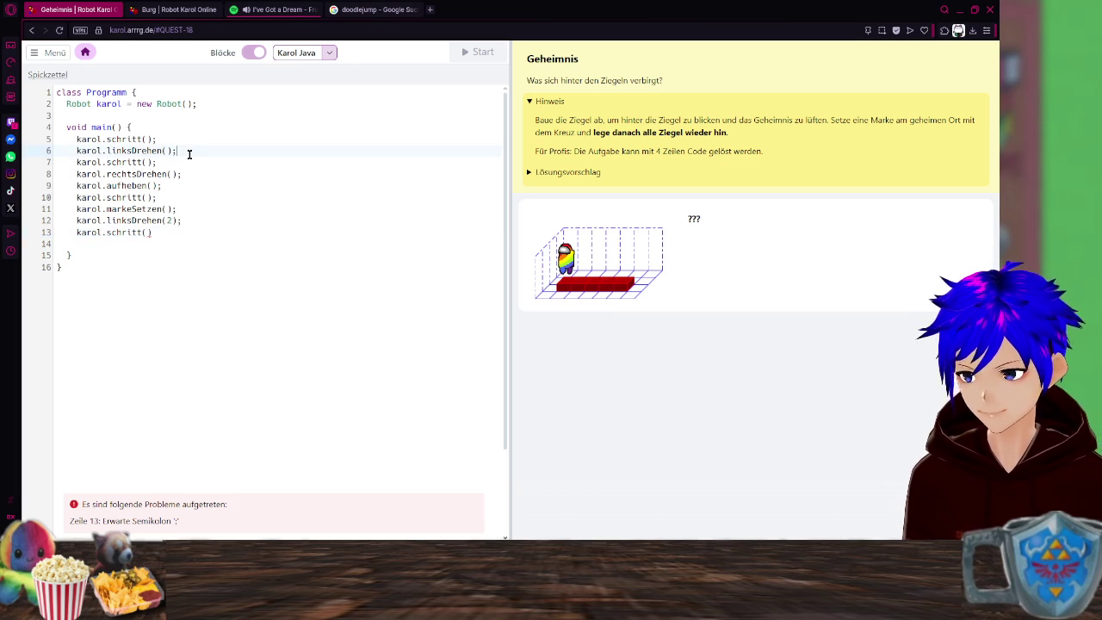
key(Return)
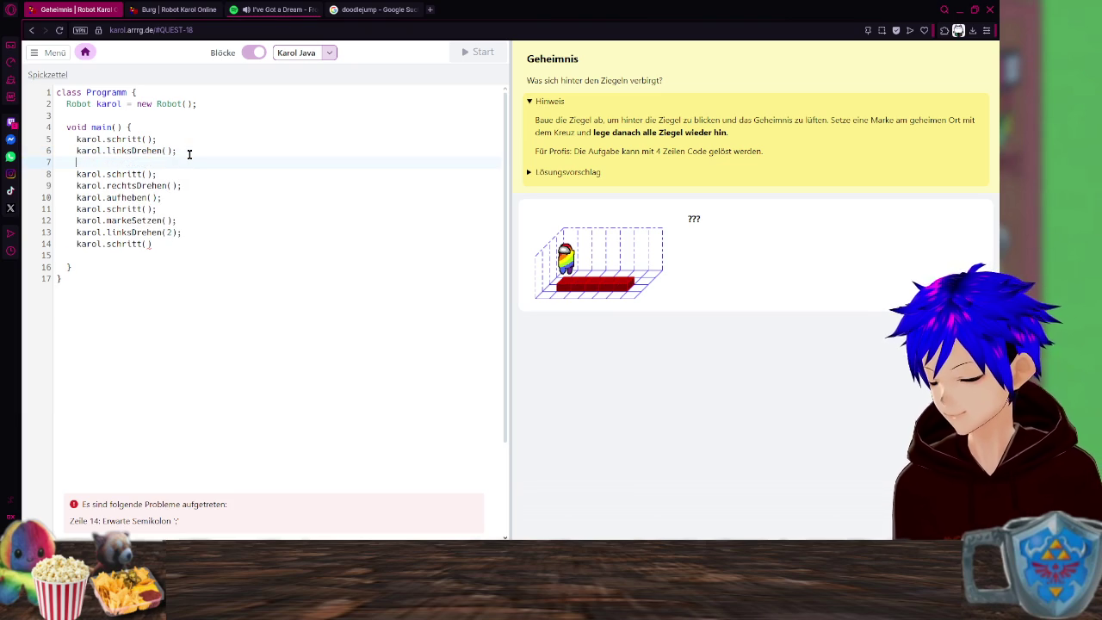
text(wieder)
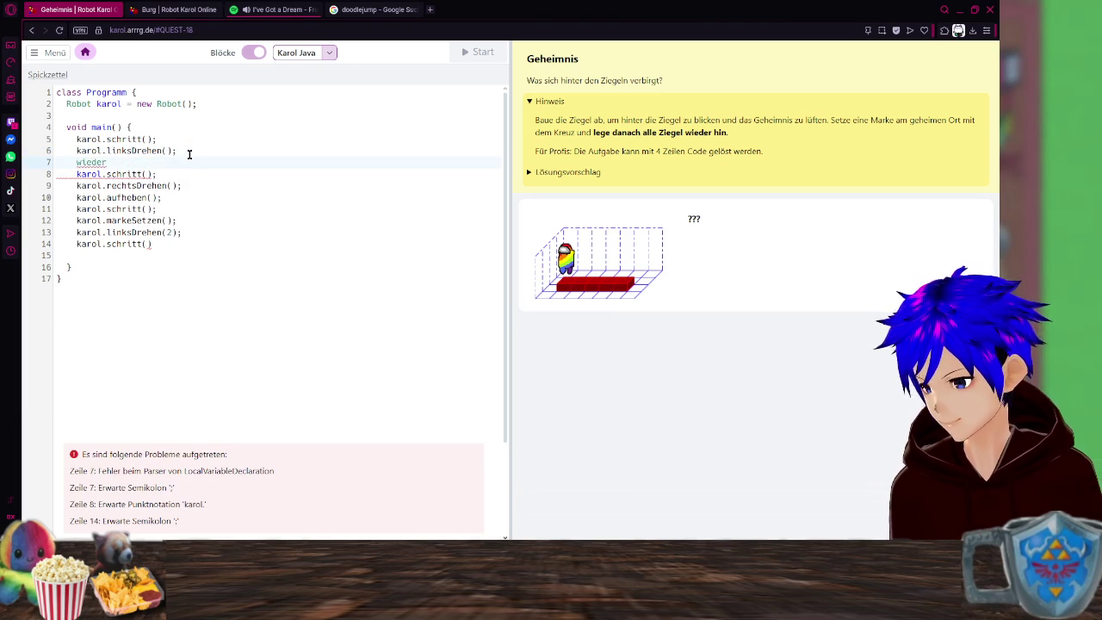
text(hol)
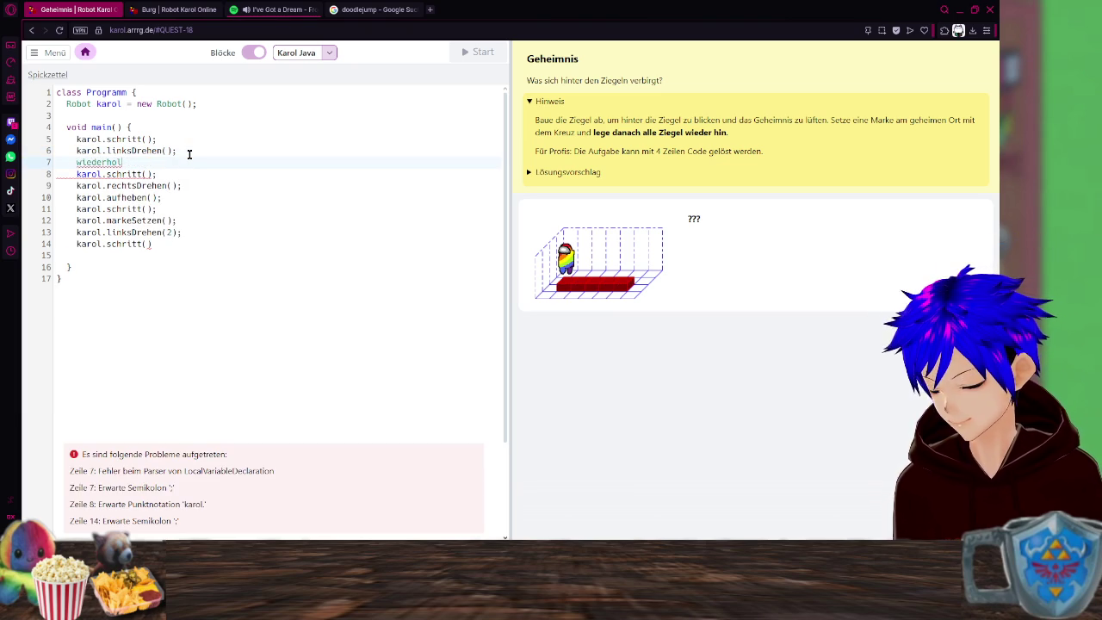
text(l.)
key(BackSpace)
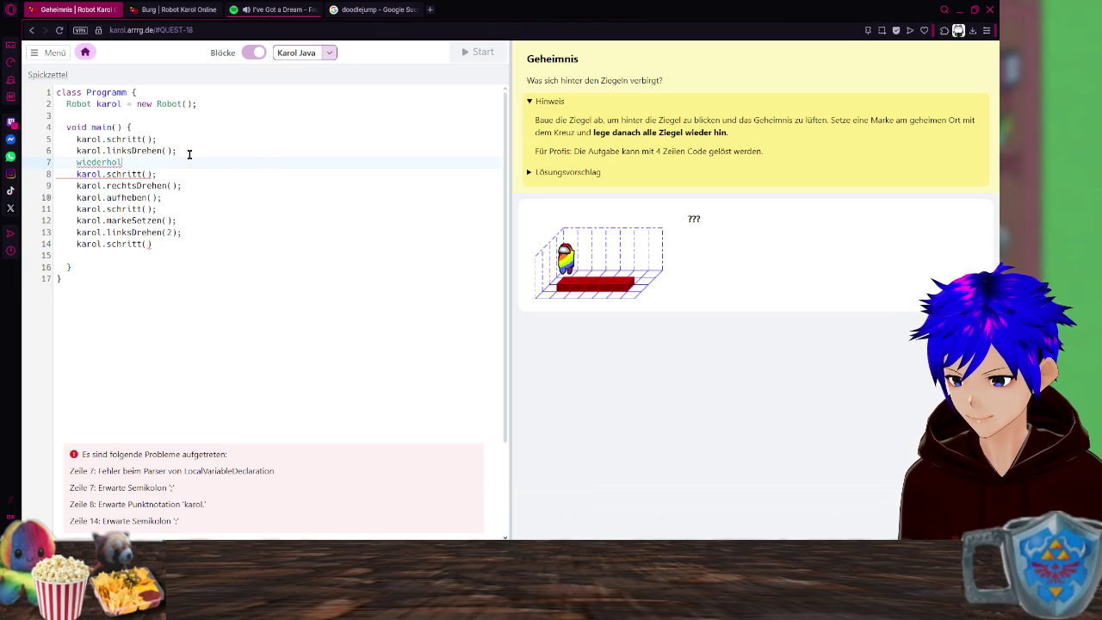
text(e)
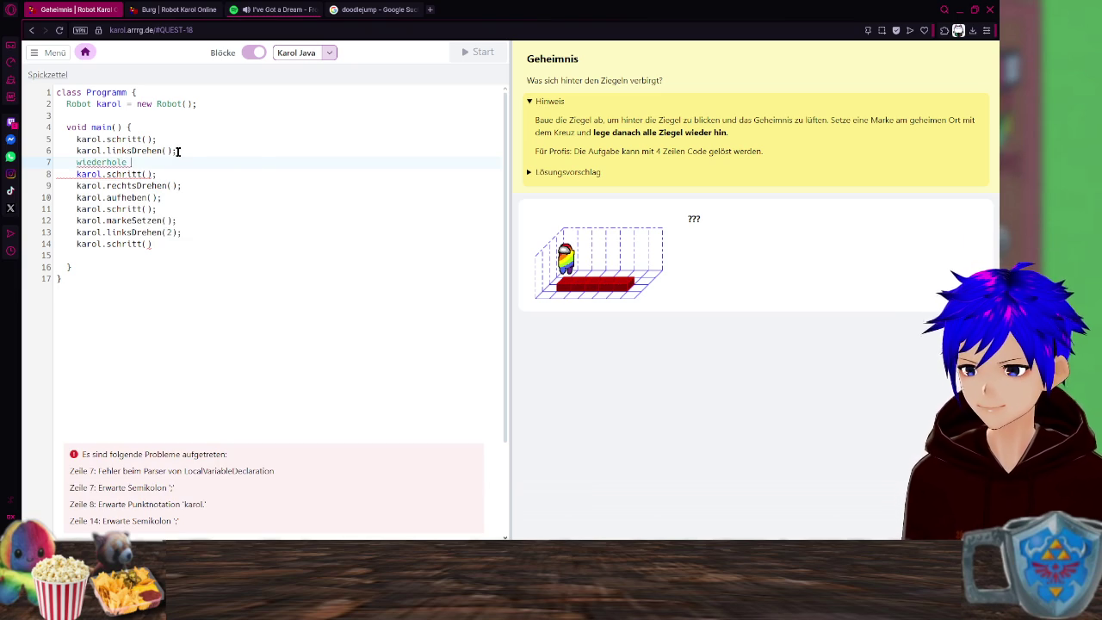
key(BackSpace)
key(BackSpace)
key(BackSpace)
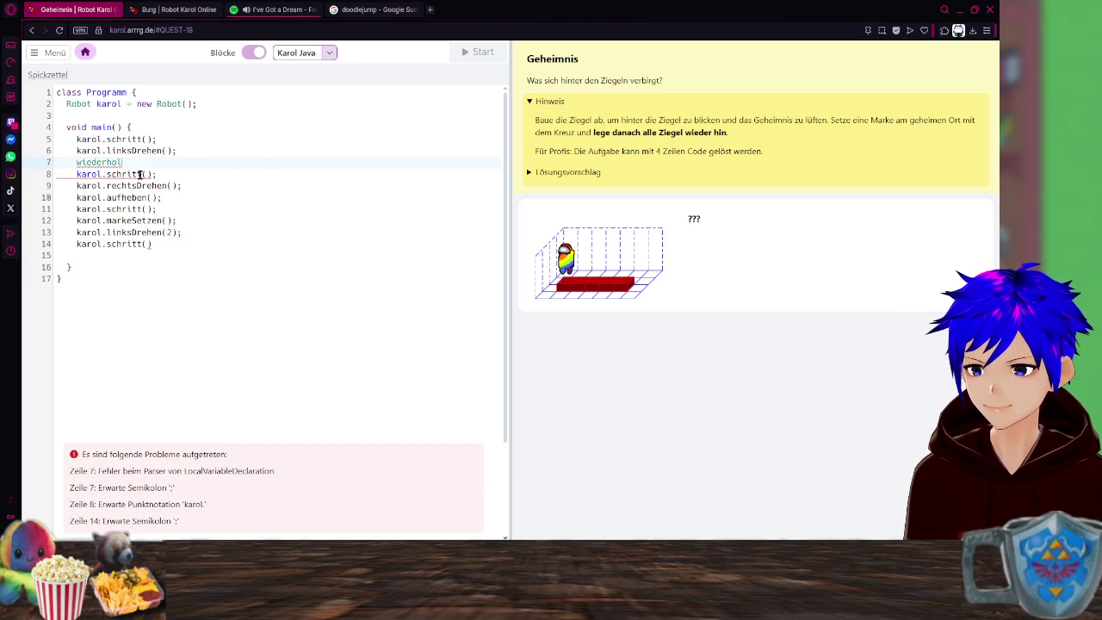
key(BackSpace)
key(BackSpace)
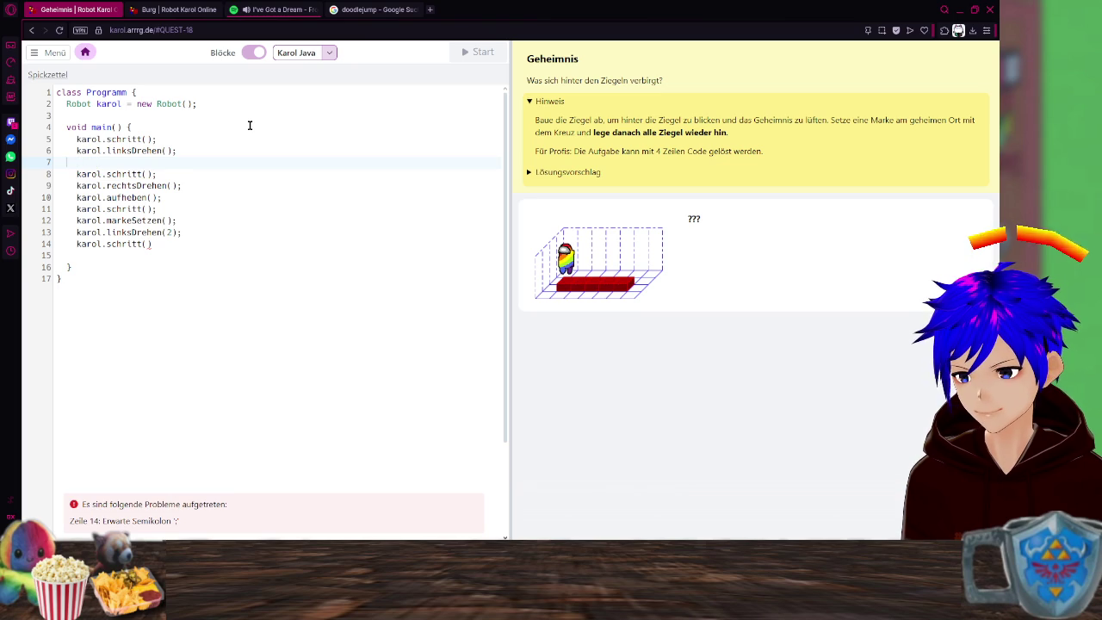
key(Return)
key(Up)
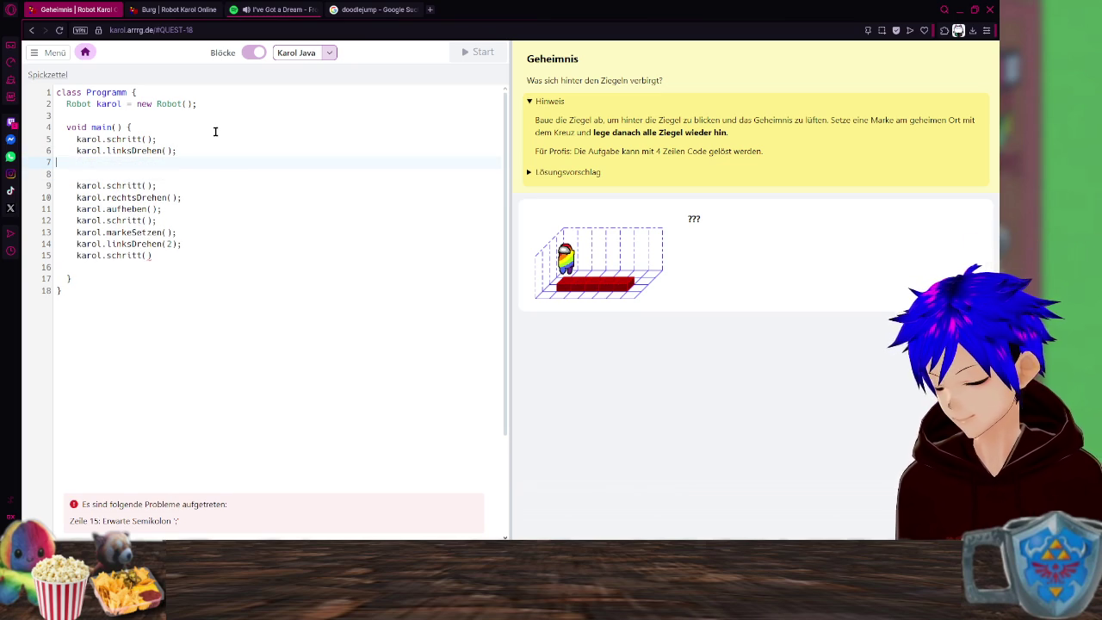
Remove the extra blank lines and start a '(wieder' loop fragment on line 7.
text(w)
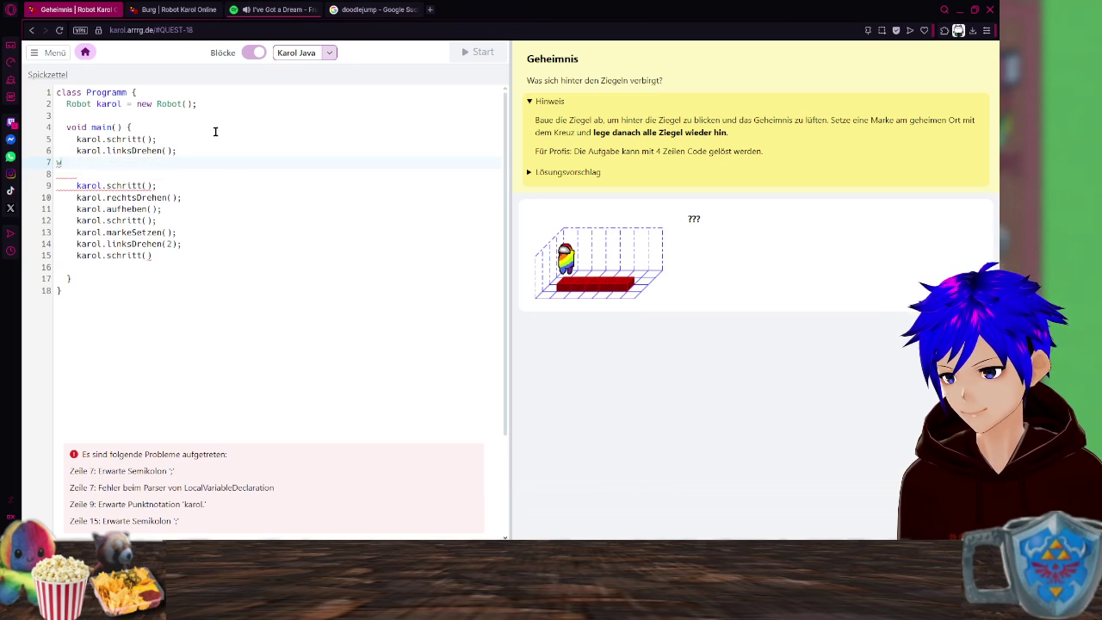
key(BackSpace)
key(Down)
key(BackSpace)
key(BackSpace)
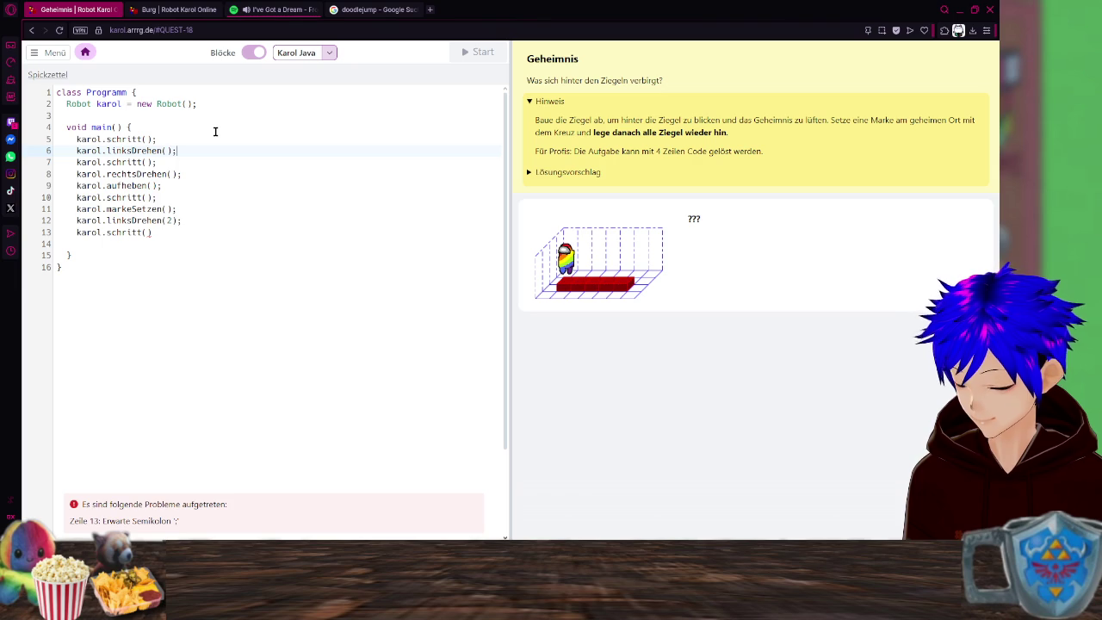
key(Return)
text(()
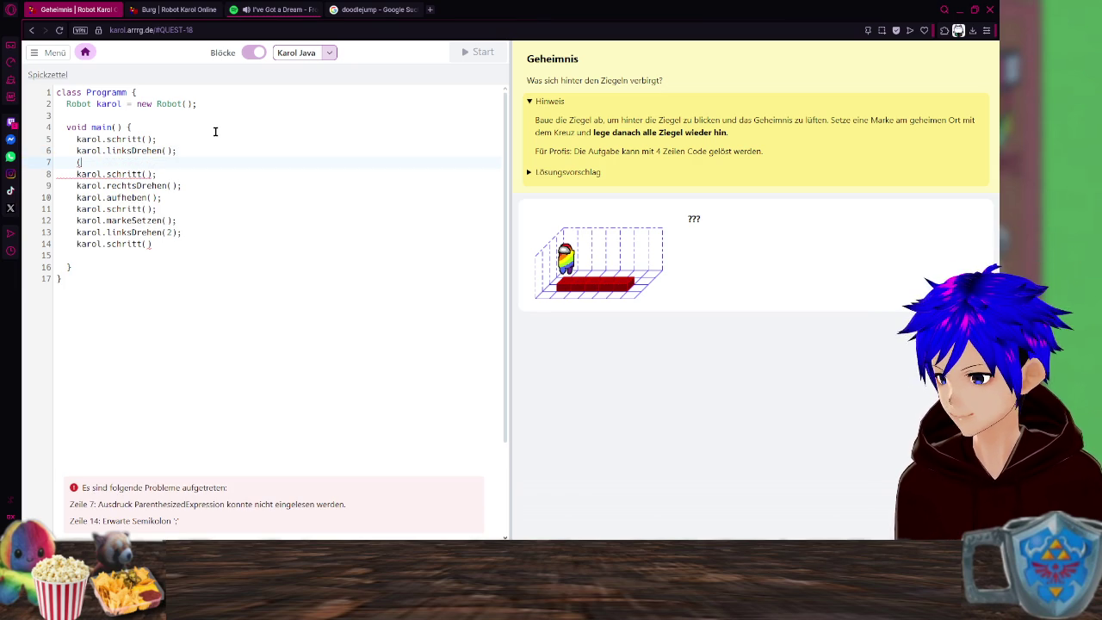
text(wieder4)
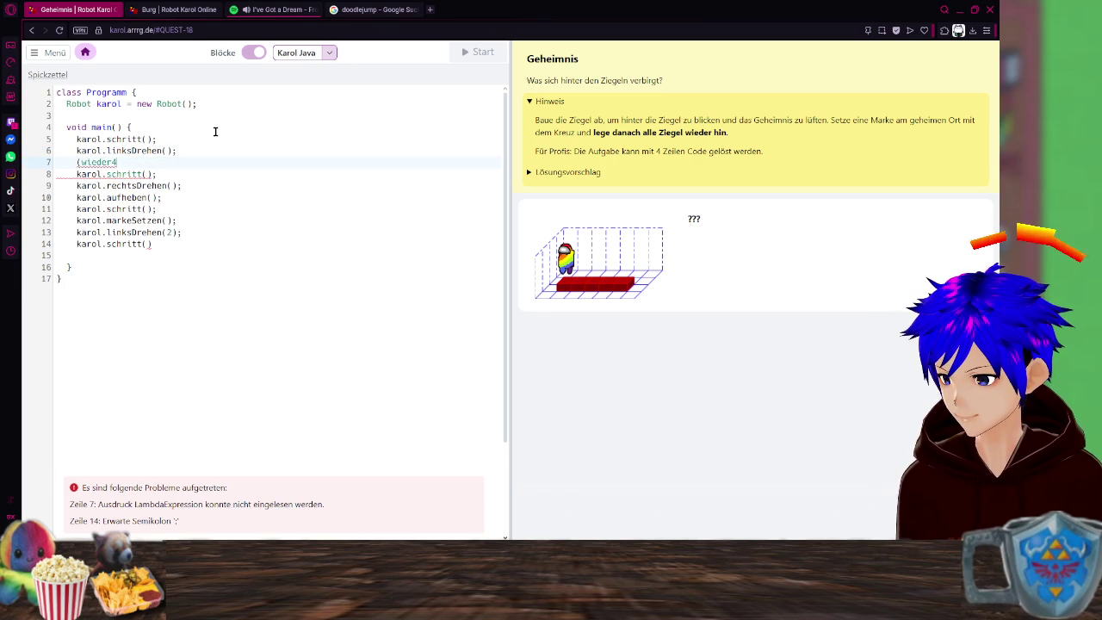
key(BackSpace)
text(hol)
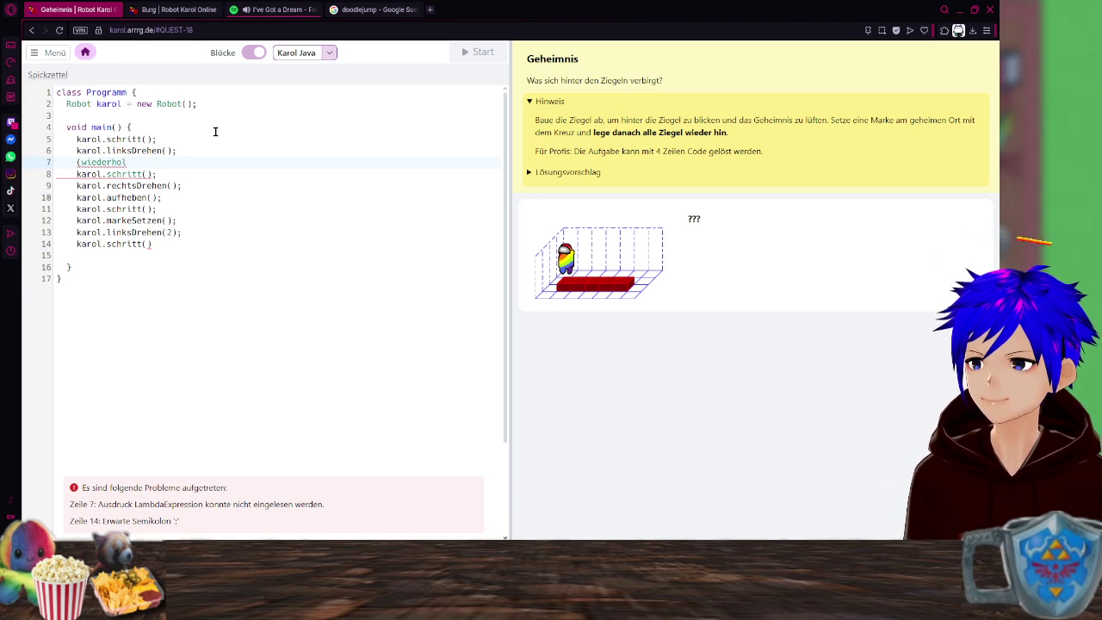
click(185, 11)
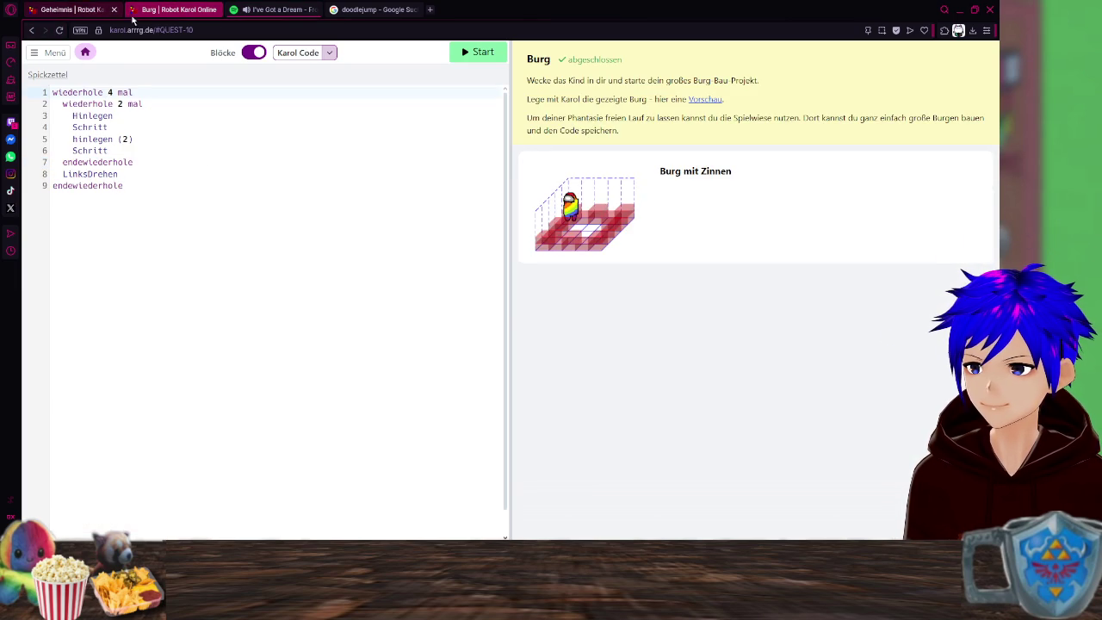
Convert the Burg task's code to Karol Java to see its loop syntax.
click(323, 58)
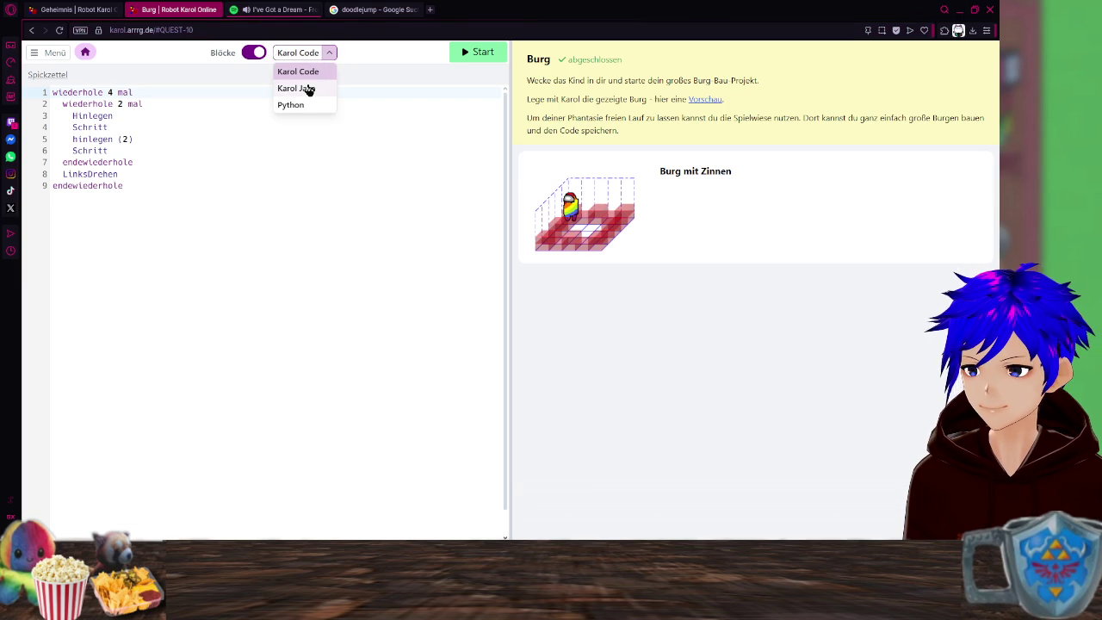
click(317, 92)
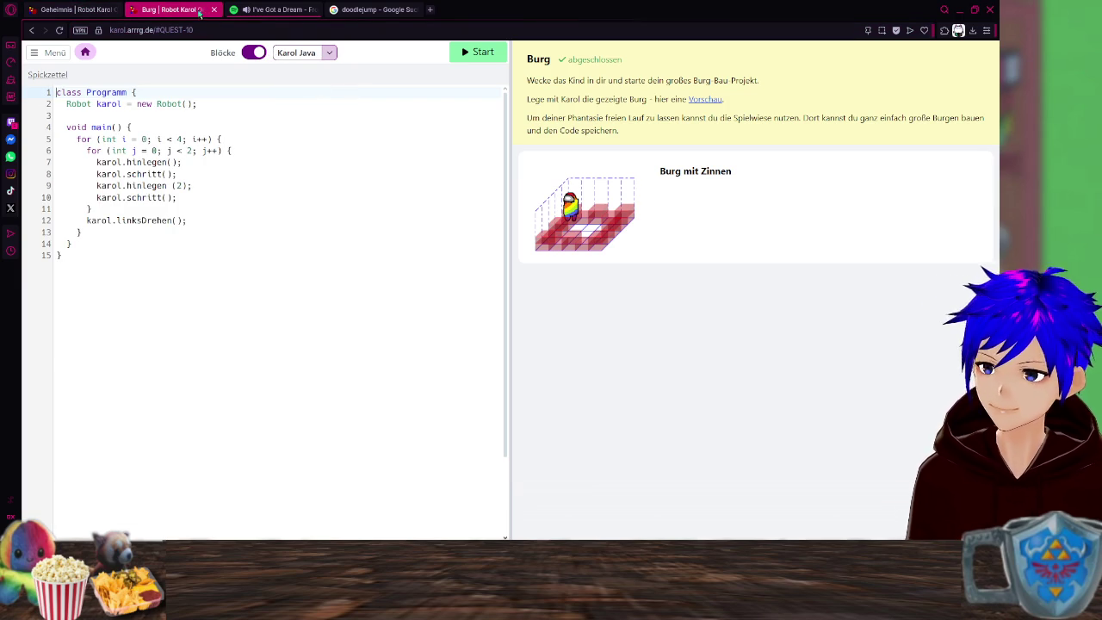
click(327, 52)
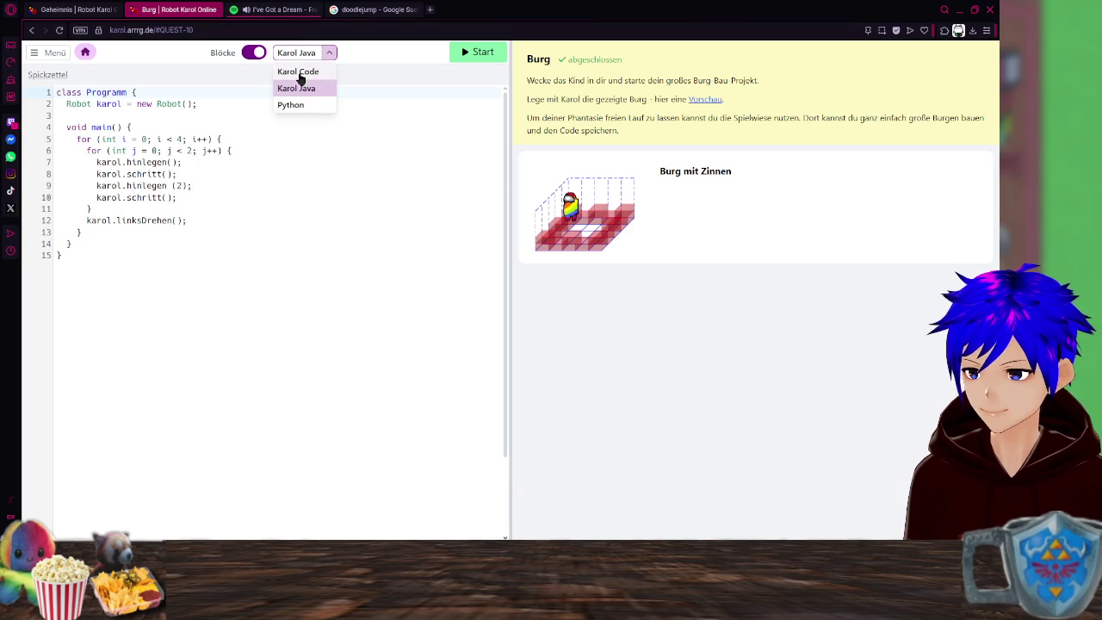
click(301, 75)
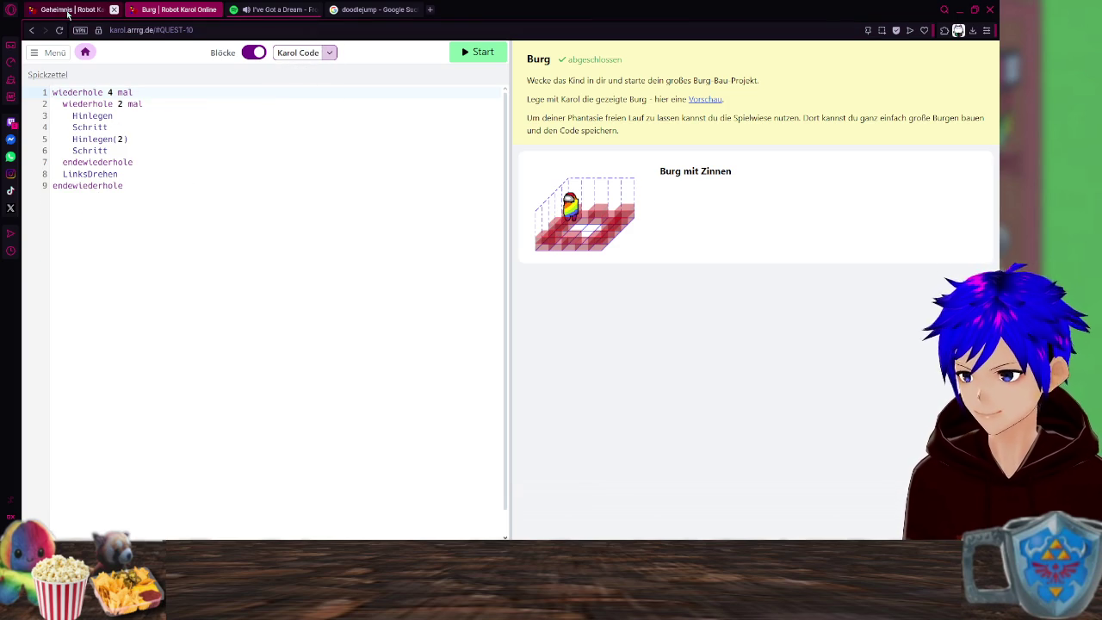
click(325, 53)
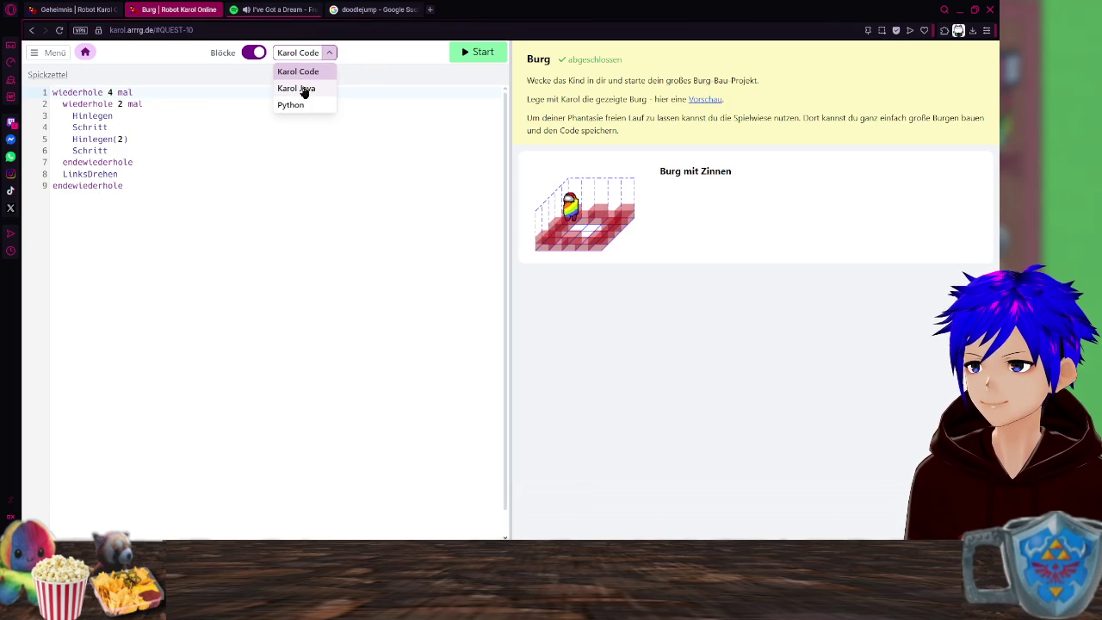
click(303, 87)
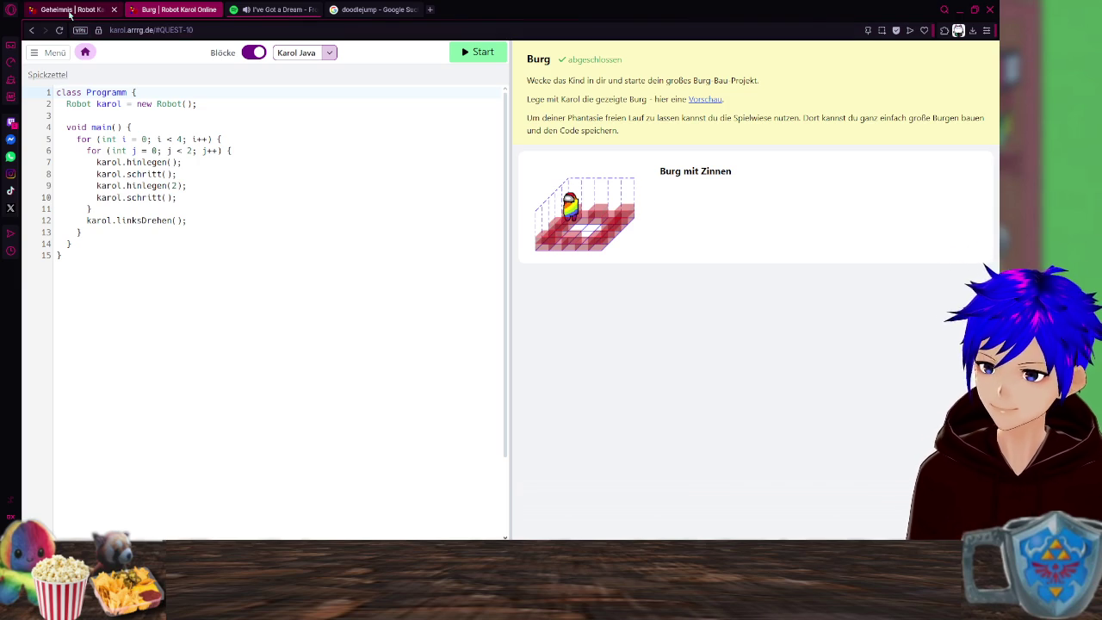
click(68, 14)
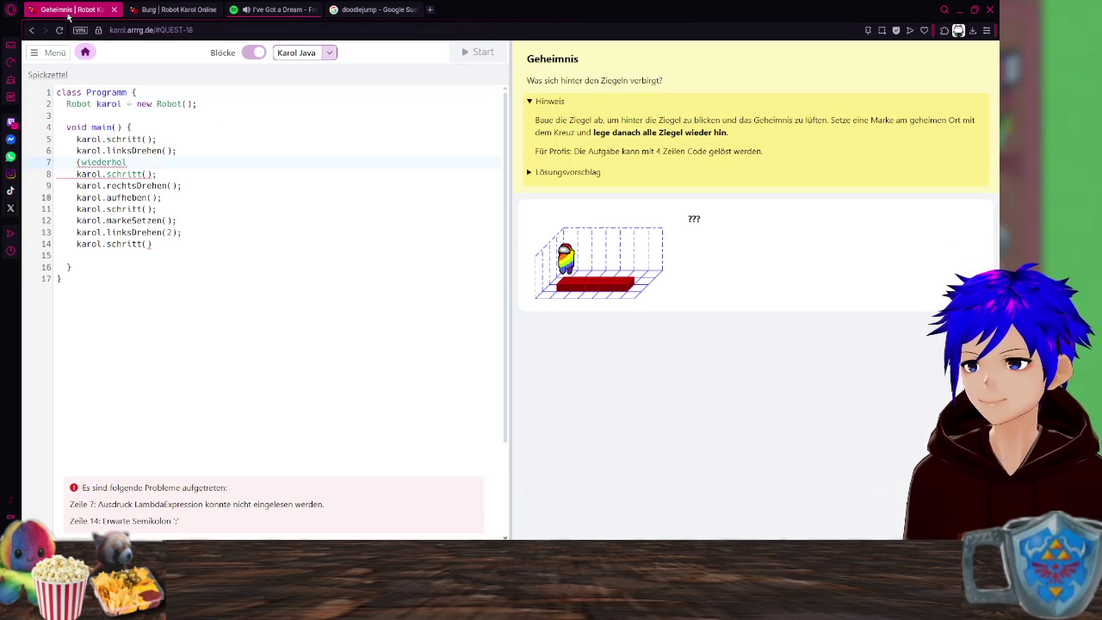
Delete the broken (wiederhol fragment on line 7 and begin typing 'for (' there.
drag(135, 151, 74, 162)
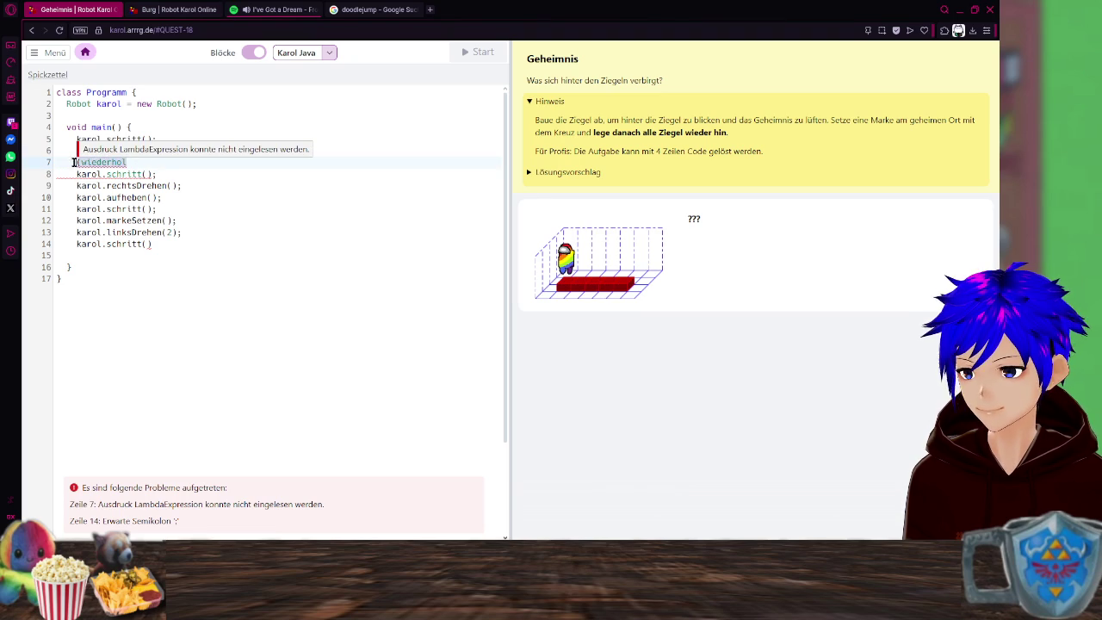
key(BackSpace)
key(BackSpace)
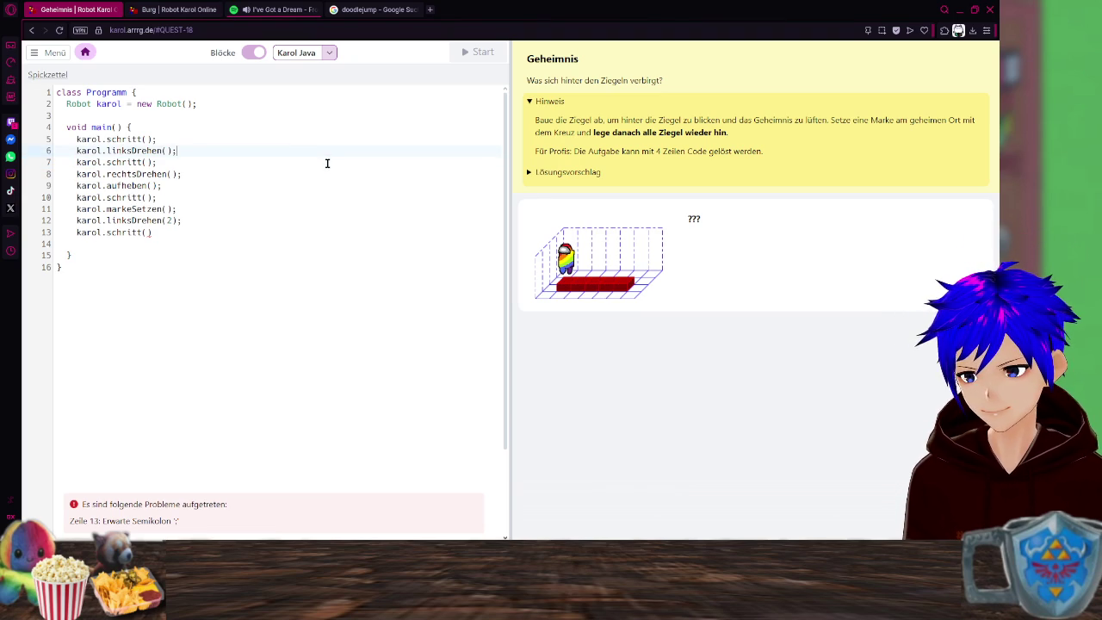
key(Return)
click(160, 9)
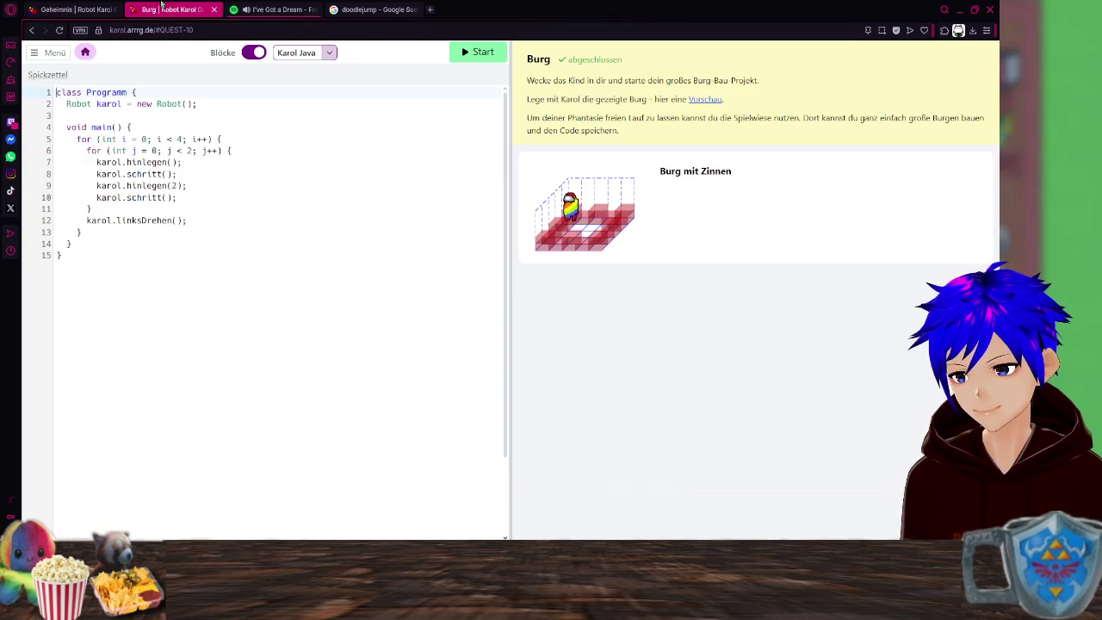
click(94, 9)
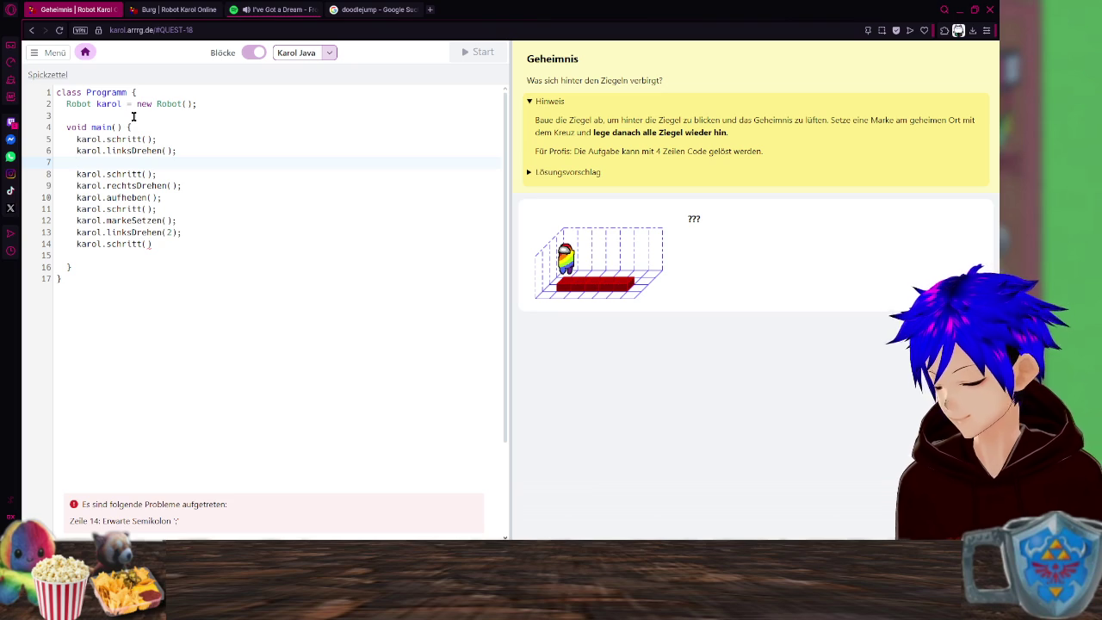
text(for)
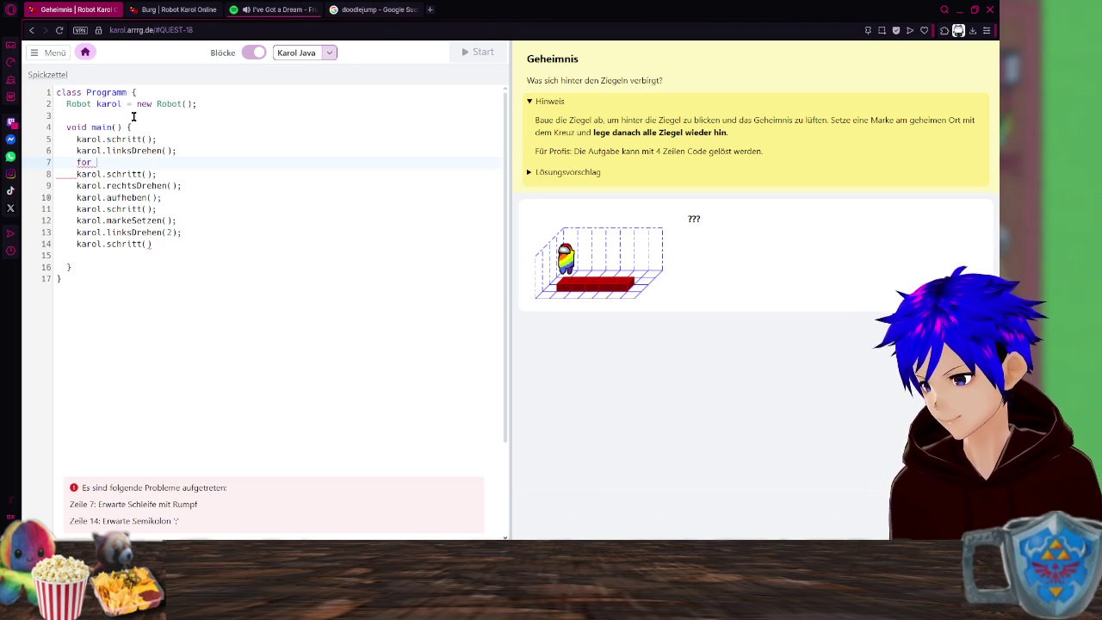
click(167, 9)
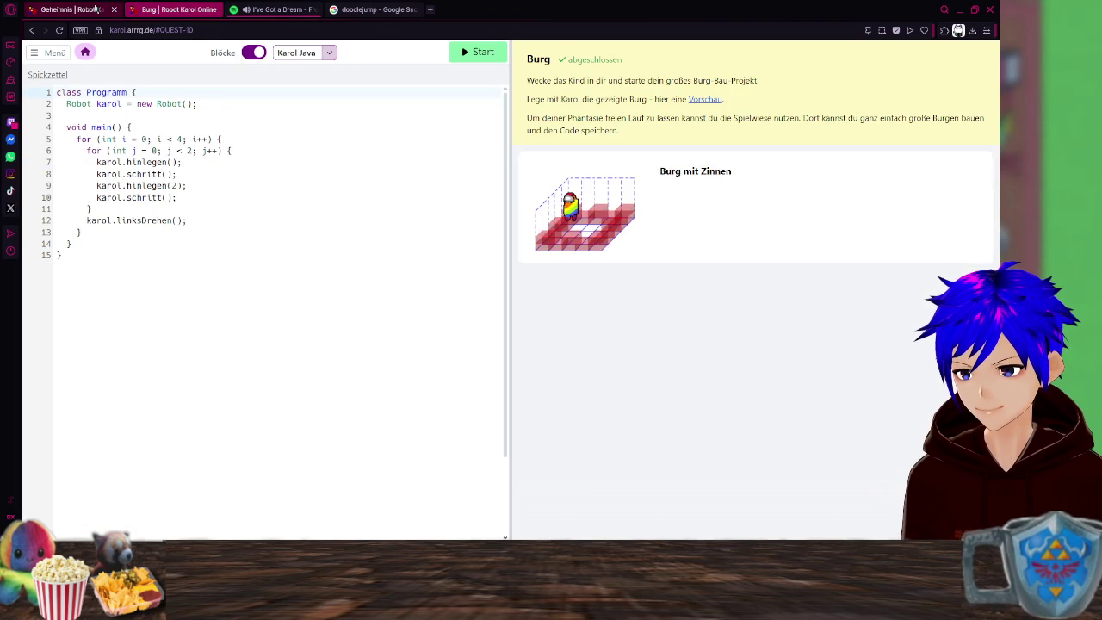
click(97, 9)
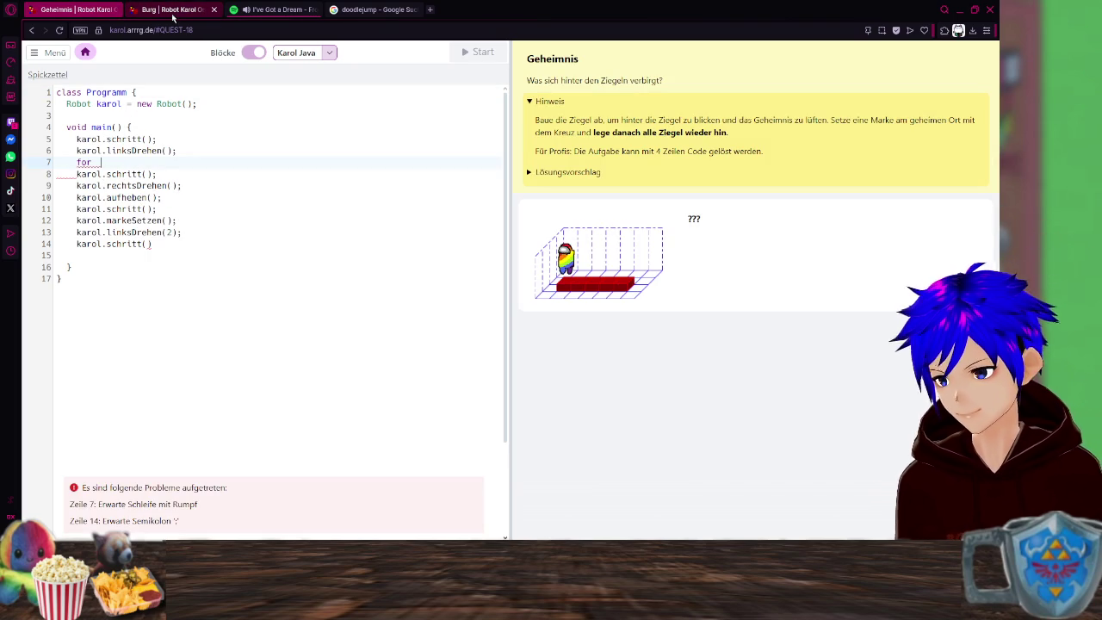
key(BackSpace)
text(()
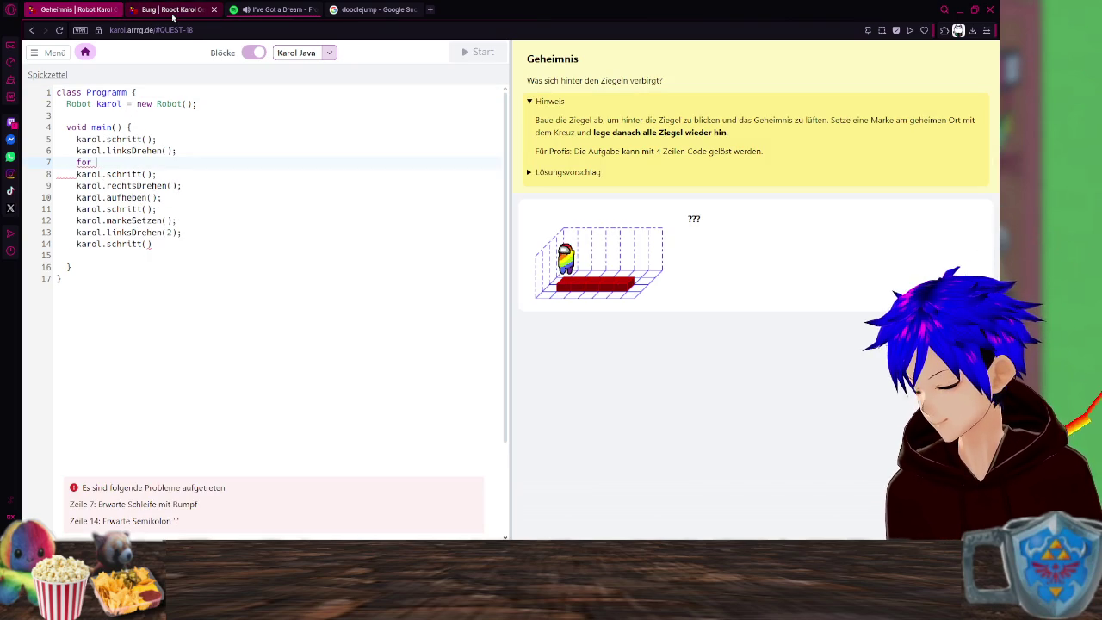
Toggle the Burg code between Karol Code and Karol Java to compare its loop header.
click(172, 12)
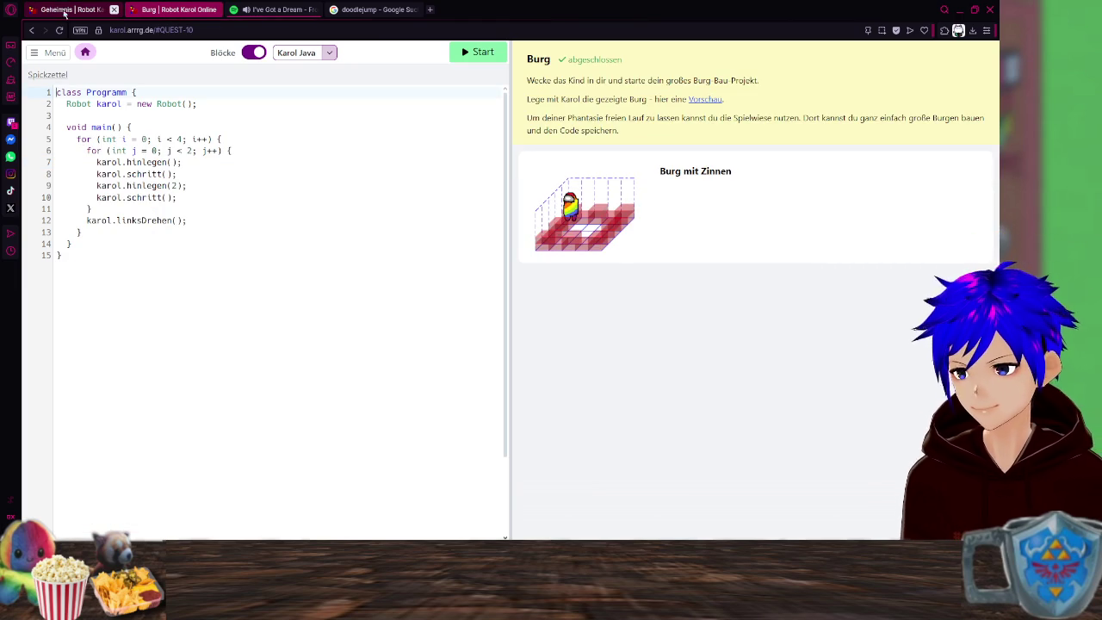
click(328, 53)
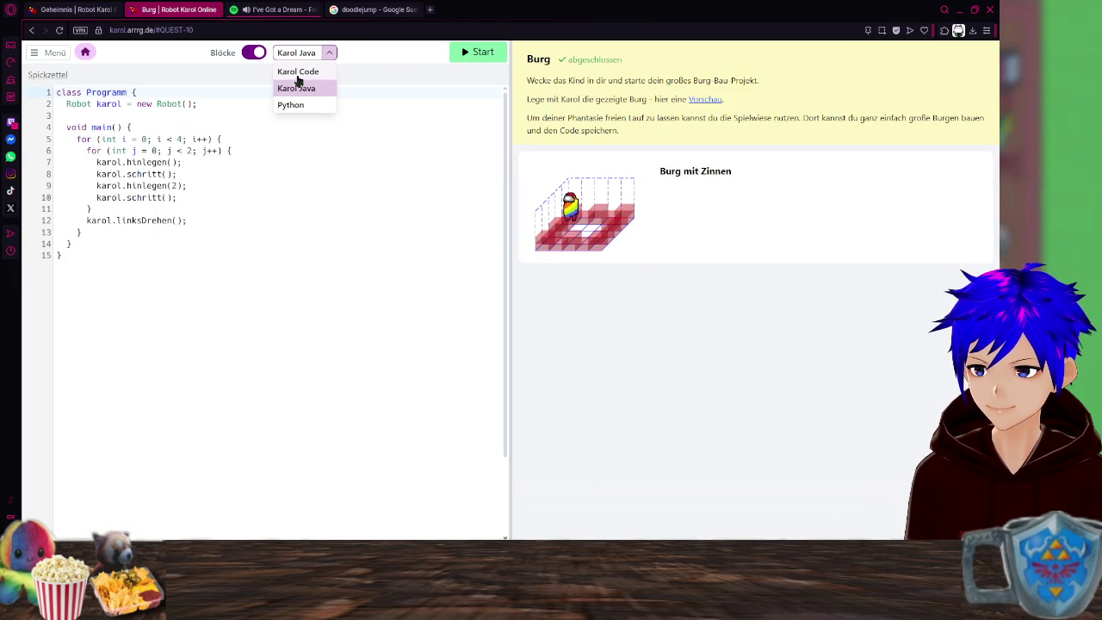
click(298, 74)
click(78, 9)
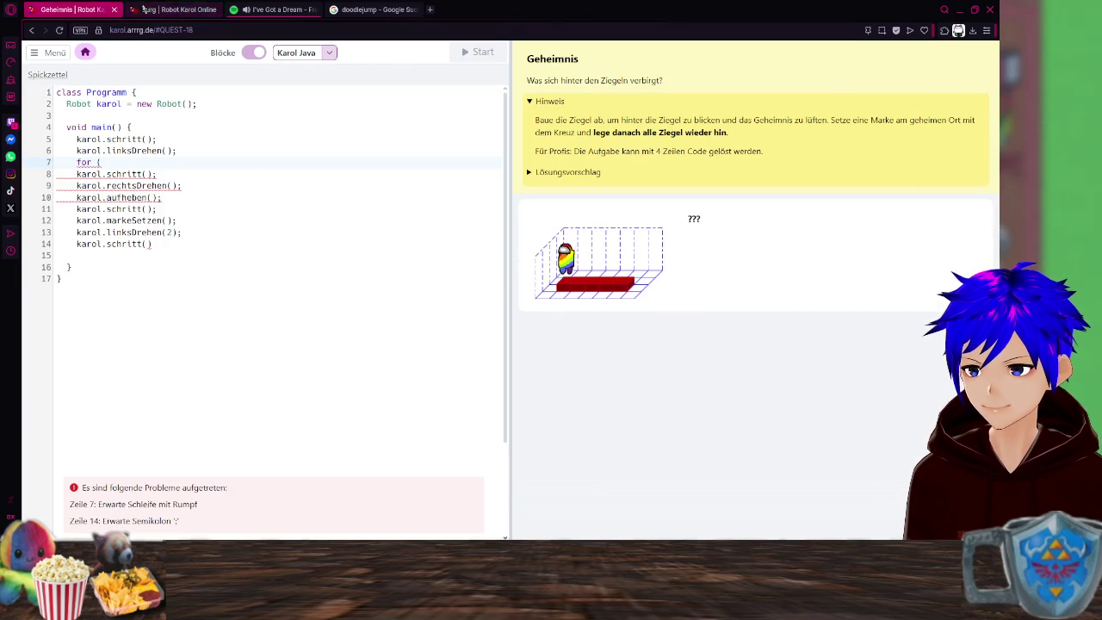
click(176, 9)
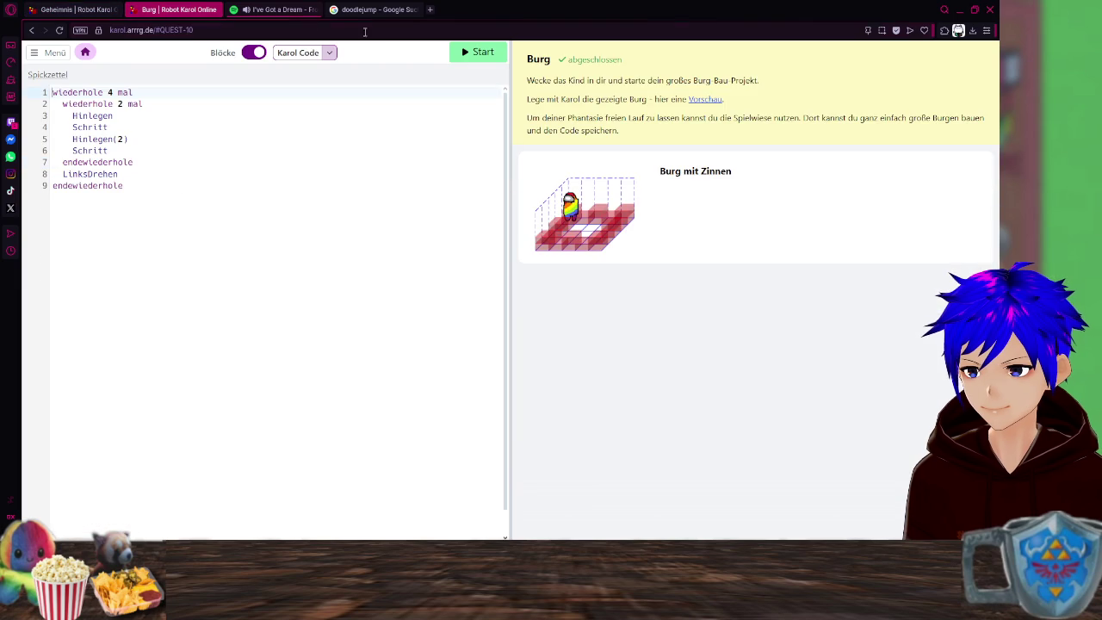
click(325, 54)
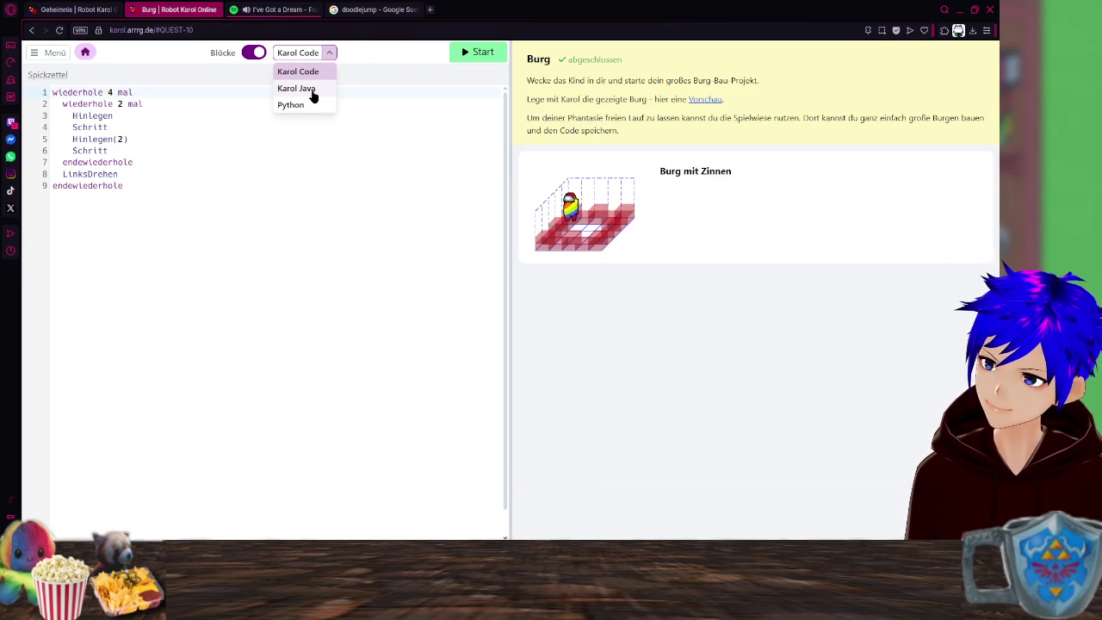
click(297, 89)
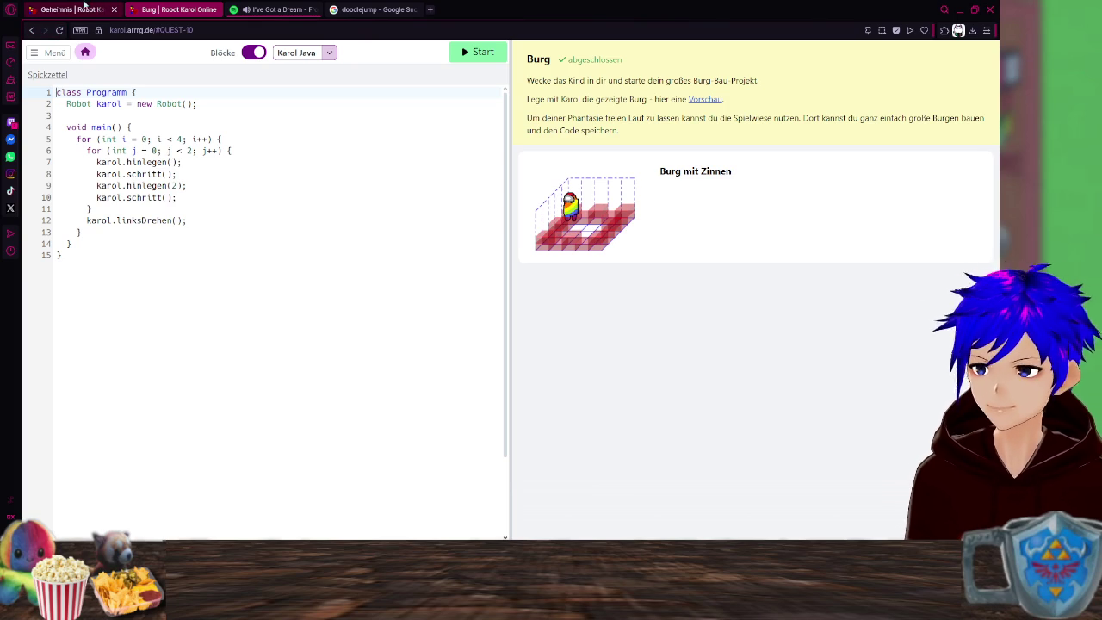
click(82, 9)
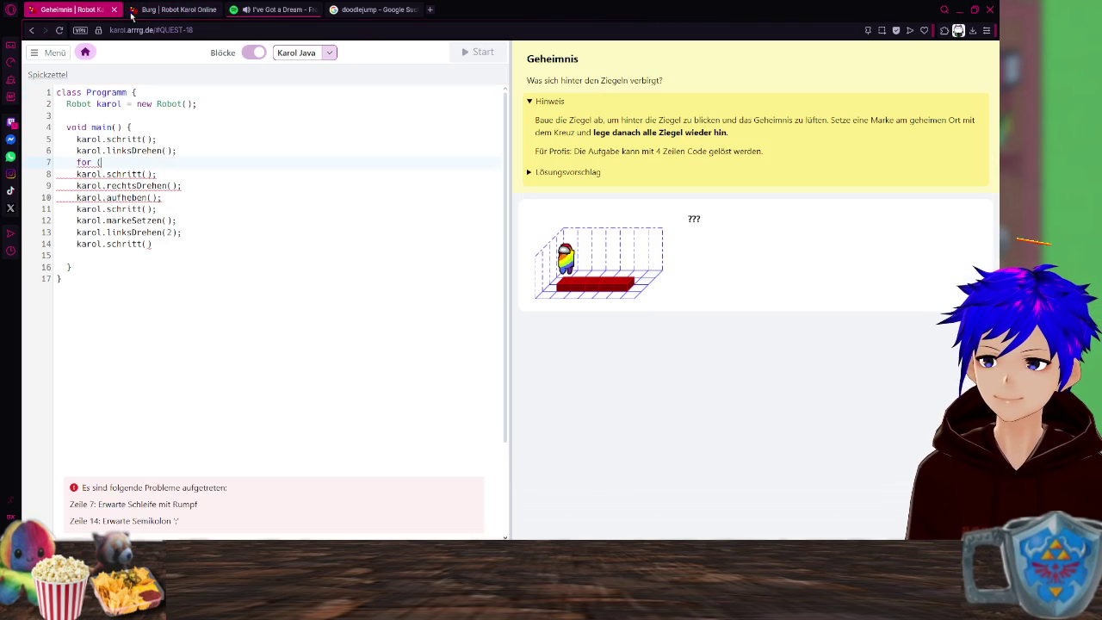
click(182, 11)
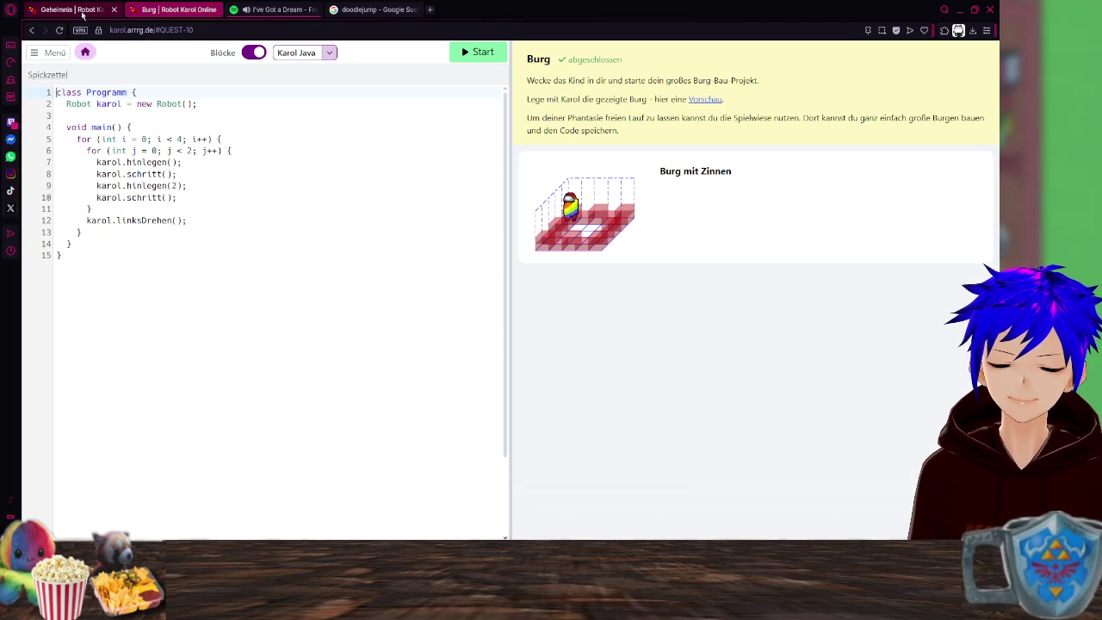
Paste Burg's outer for (int i = 0; i < 4; i++) { header over 'for (' on line 7.
drag(222, 138, 78, 140)
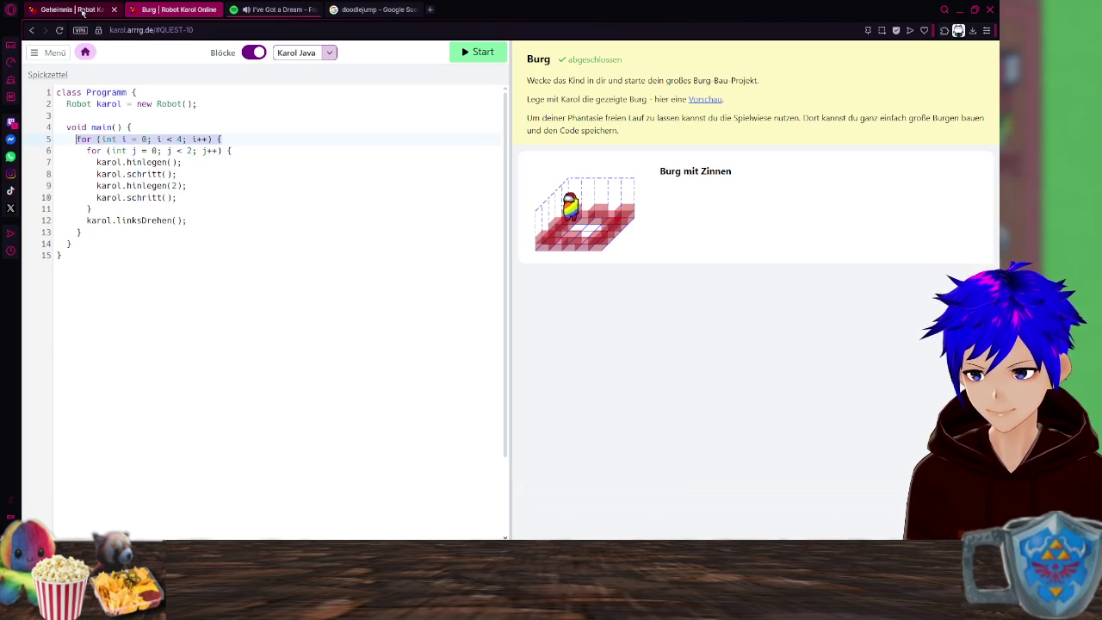
click(82, 11)
mouse_move(111, 165)
mouse_down()
mouse_move(58, 162)
mouse_move(75, 162)
mouse_up()
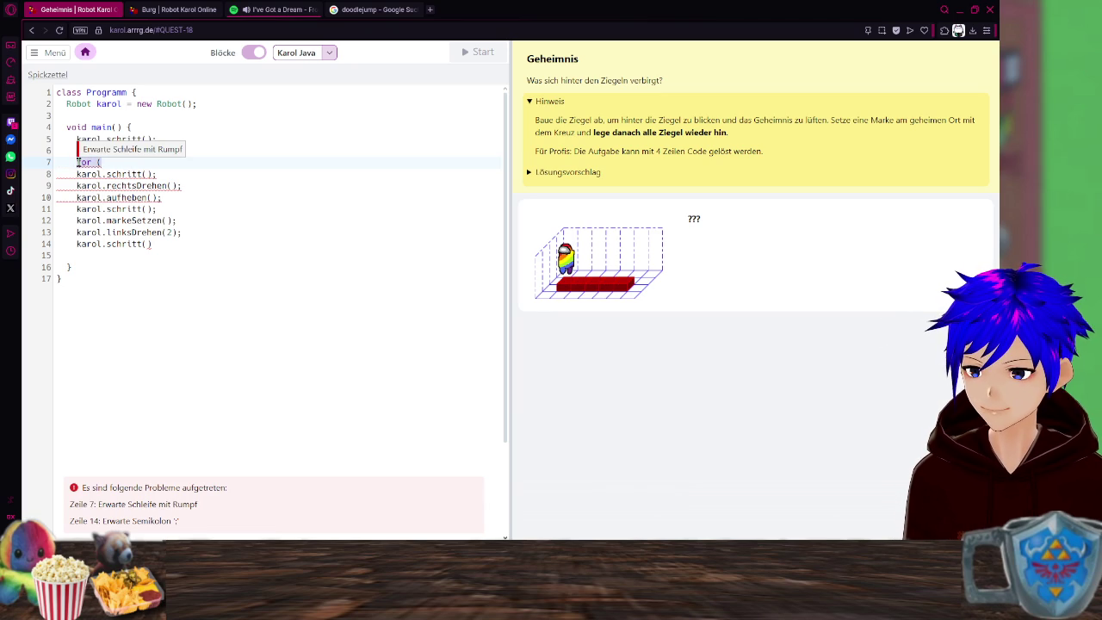
text(for (int i = 0; i < 4; i++) {)
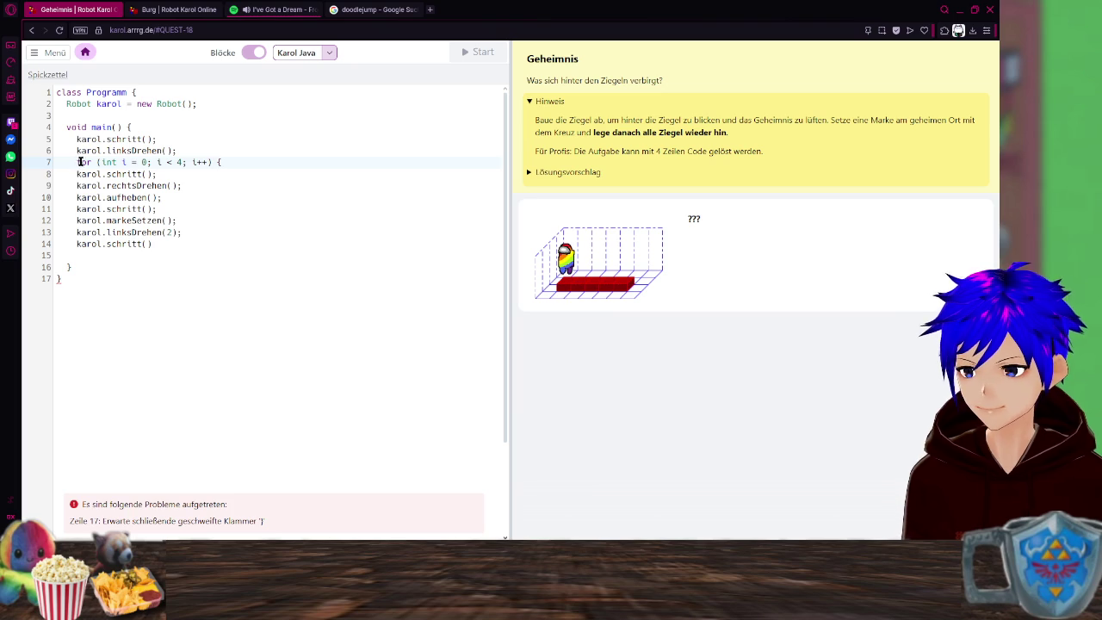
click(172, 11)
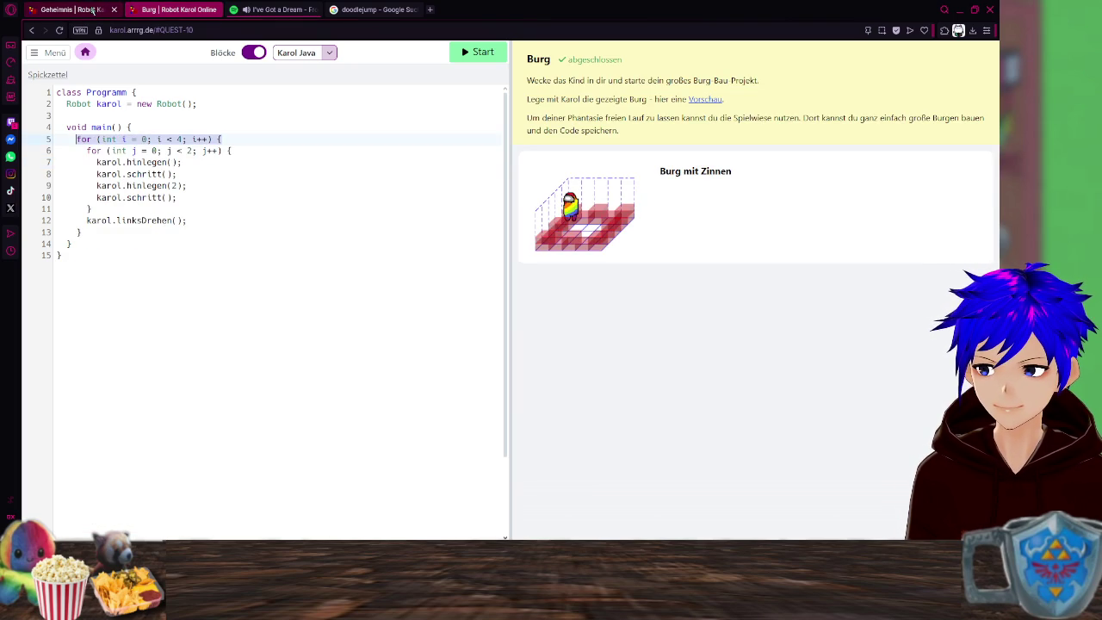
click(92, 10)
click(172, 246)
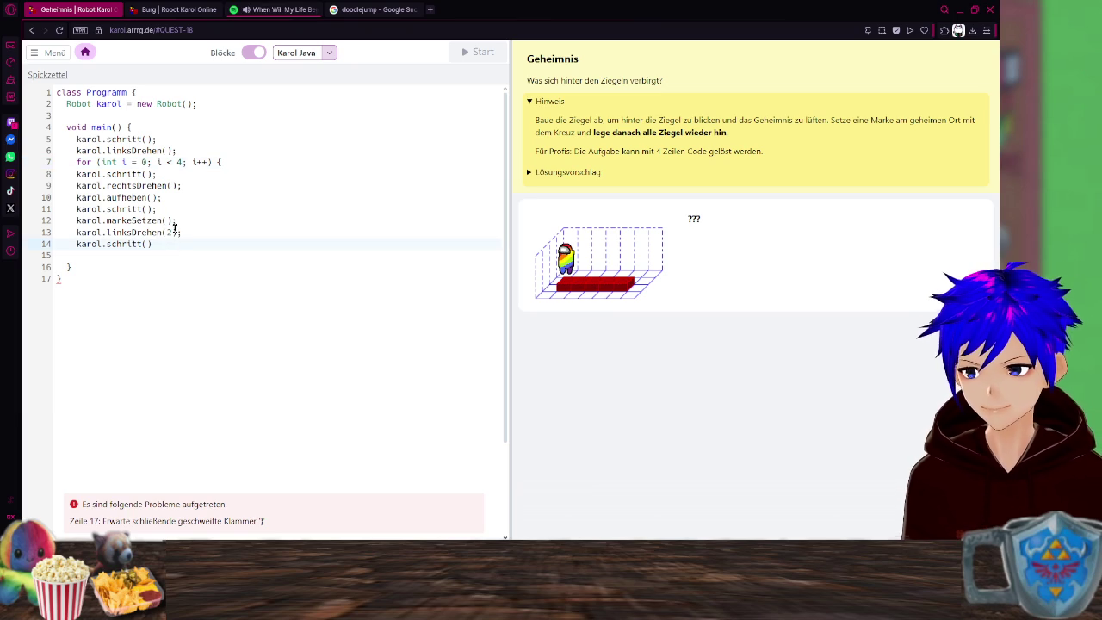
Pause the Tangled soundtrack song in Spotify and scroll down the page.
click(272, 10)
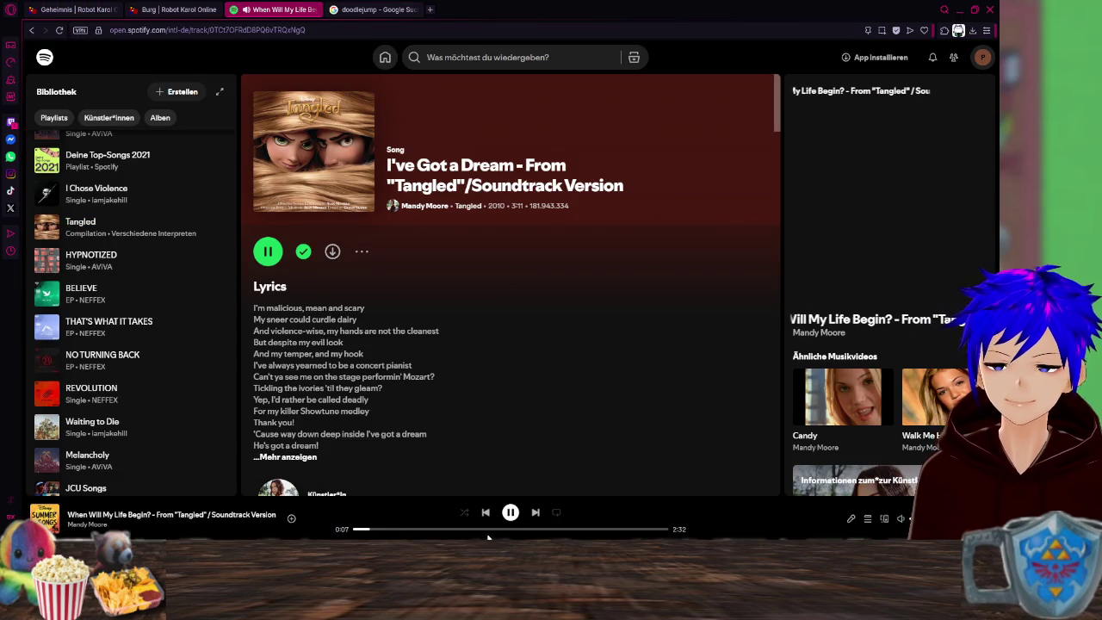
click(510, 513)
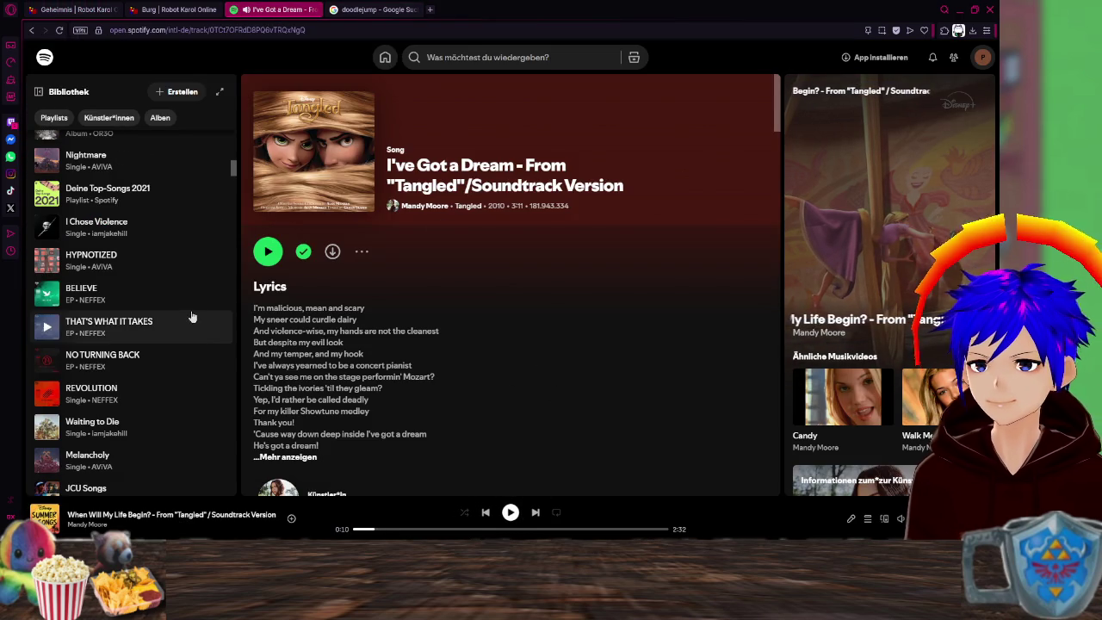
scroll(192, 316, down, 3)
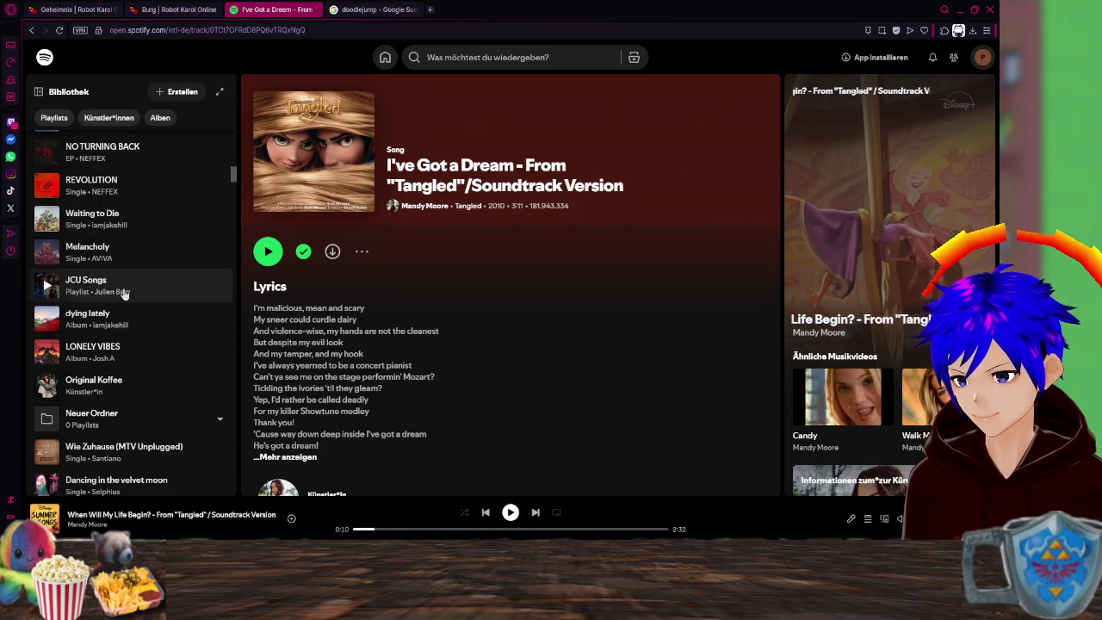
scroll(138, 314, down, 2)
scroll(183, 284, down, 2)
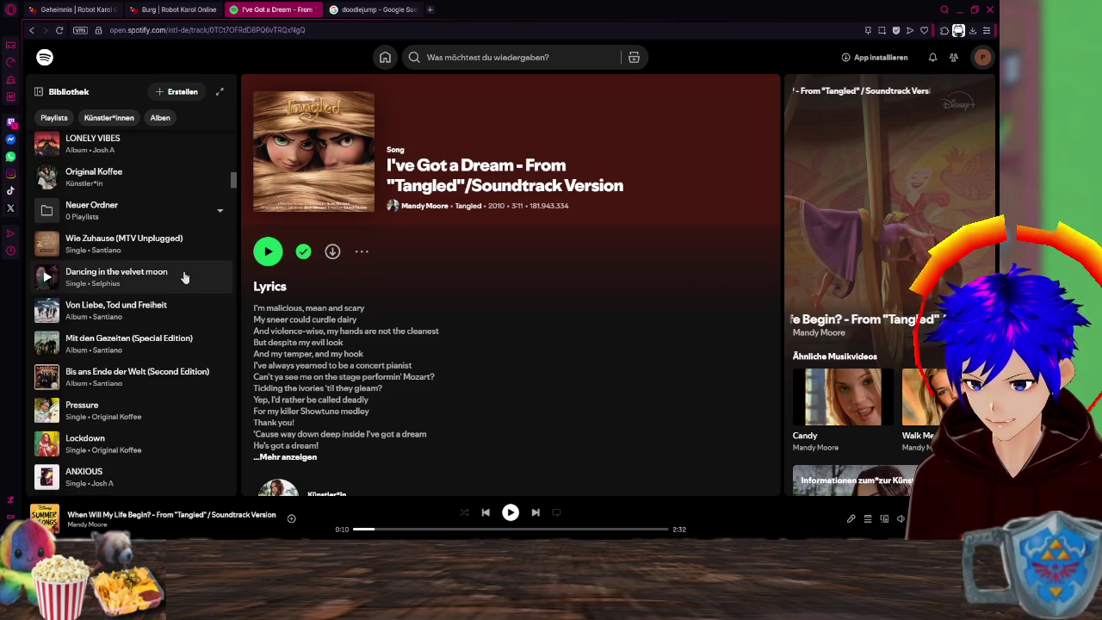
scroll(192, 274, down, 1)
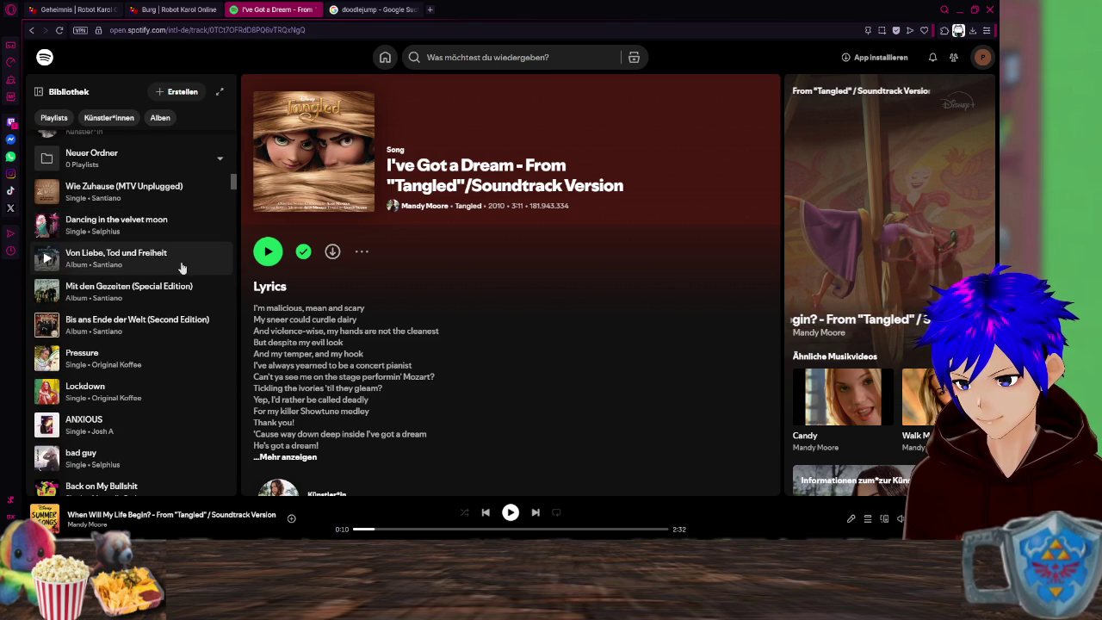
scroll(182, 268, down, 3)
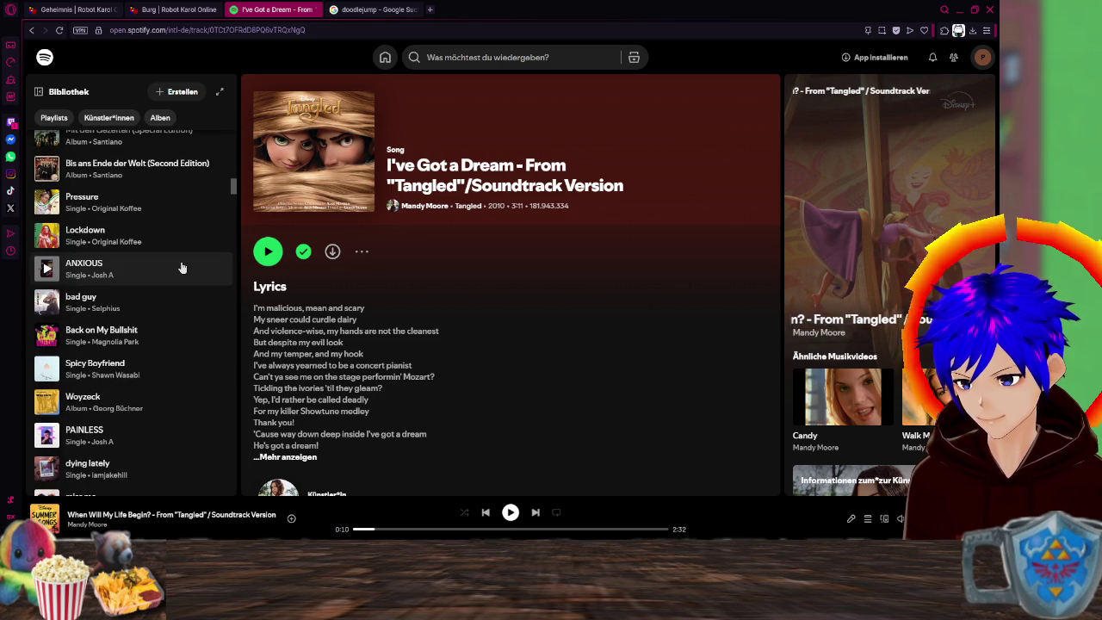
scroll(182, 268, down, 1)
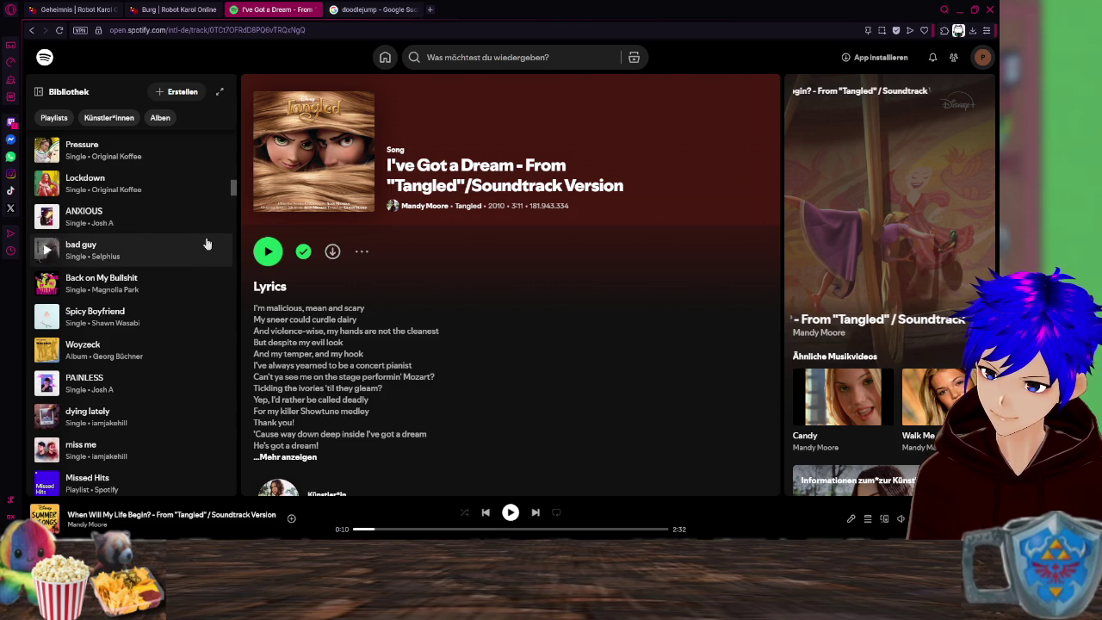
scroll(157, 287, down, 1)
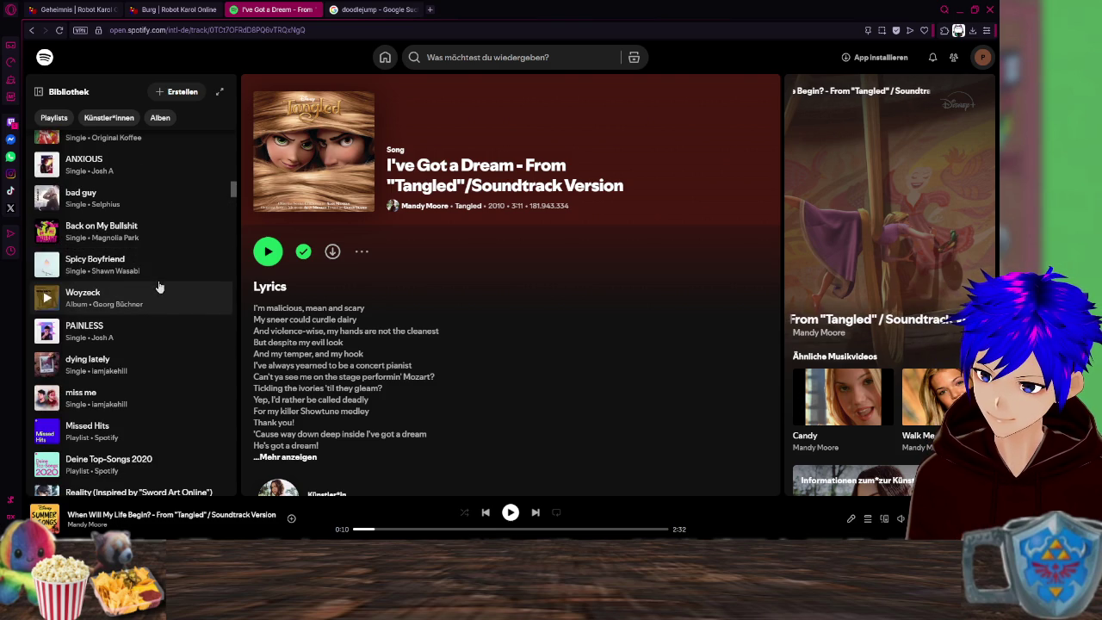
Search Spotify for 'magnolia park' and play Magnolia Park's SHALLOW.
click(435, 60)
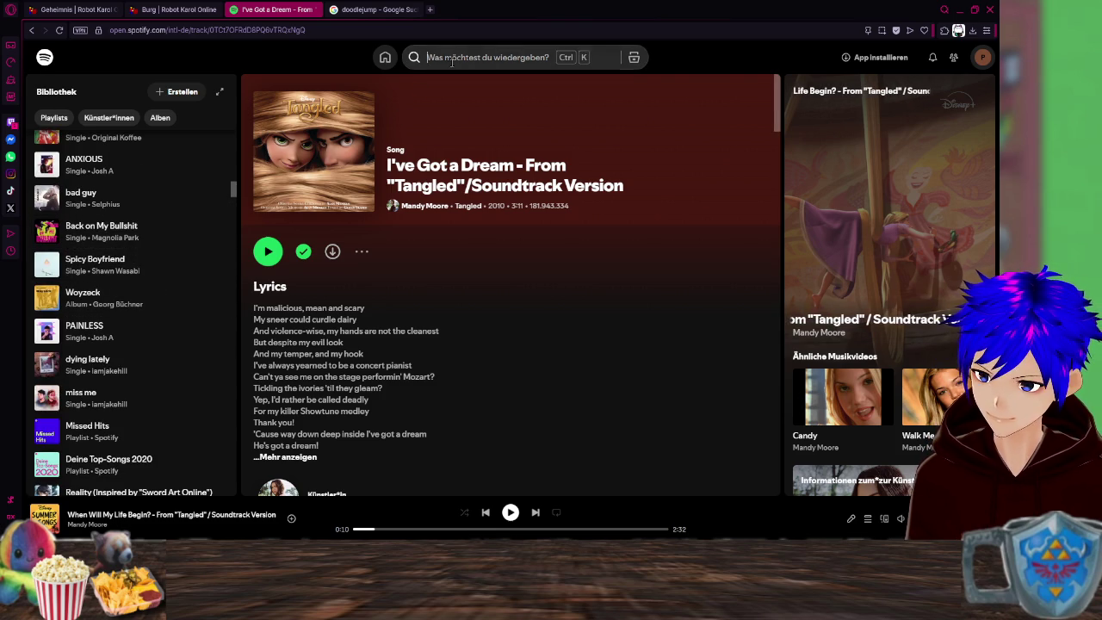
text(magn)
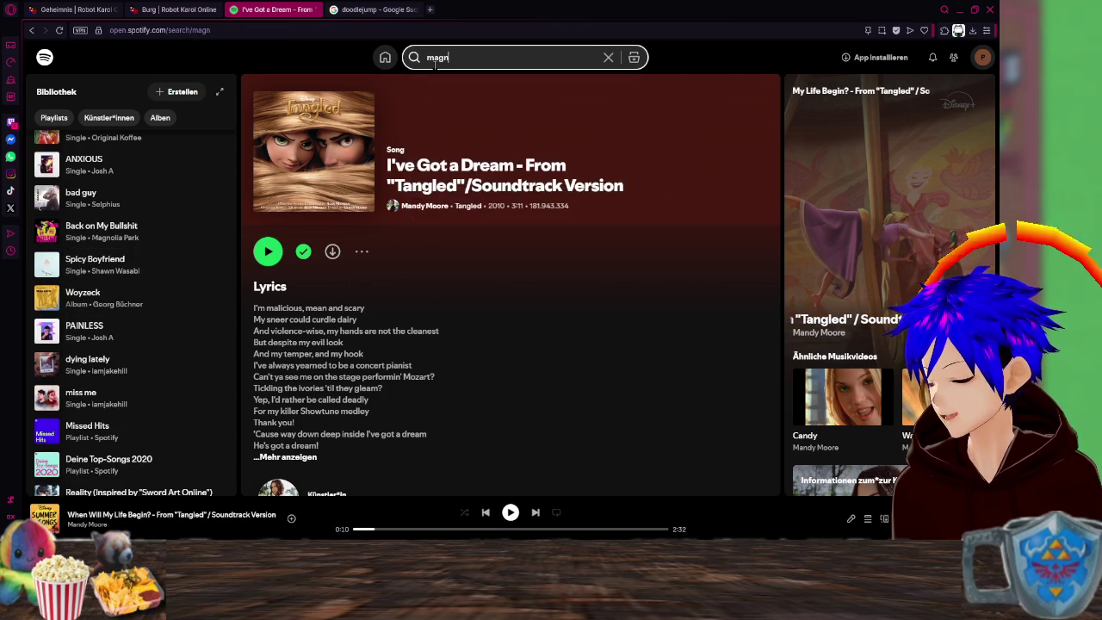
text(olia park)
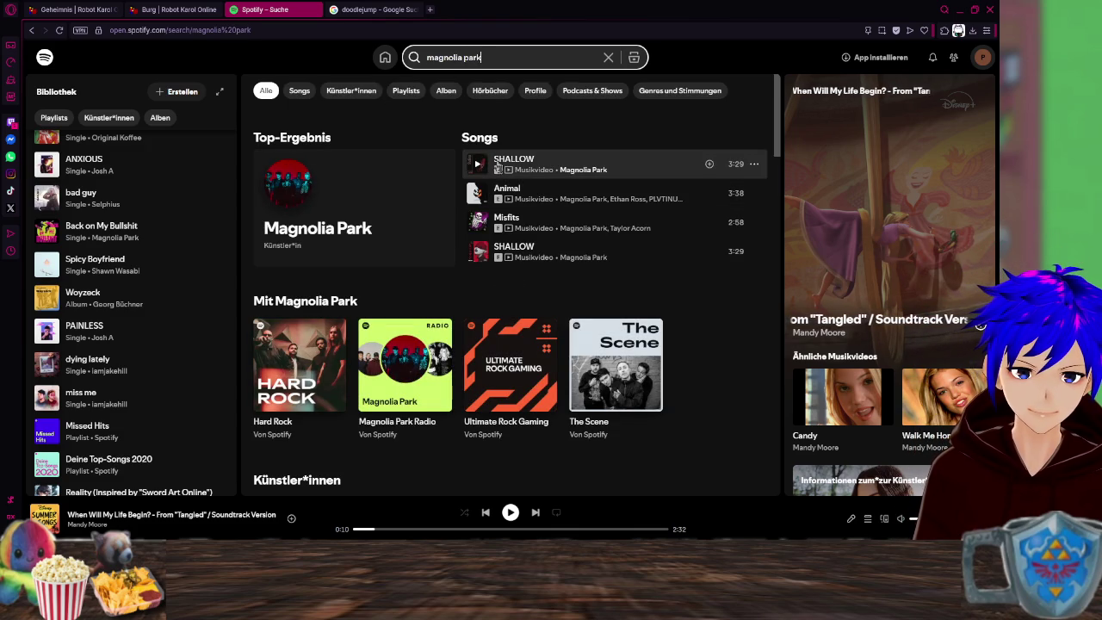
click(529, 167)
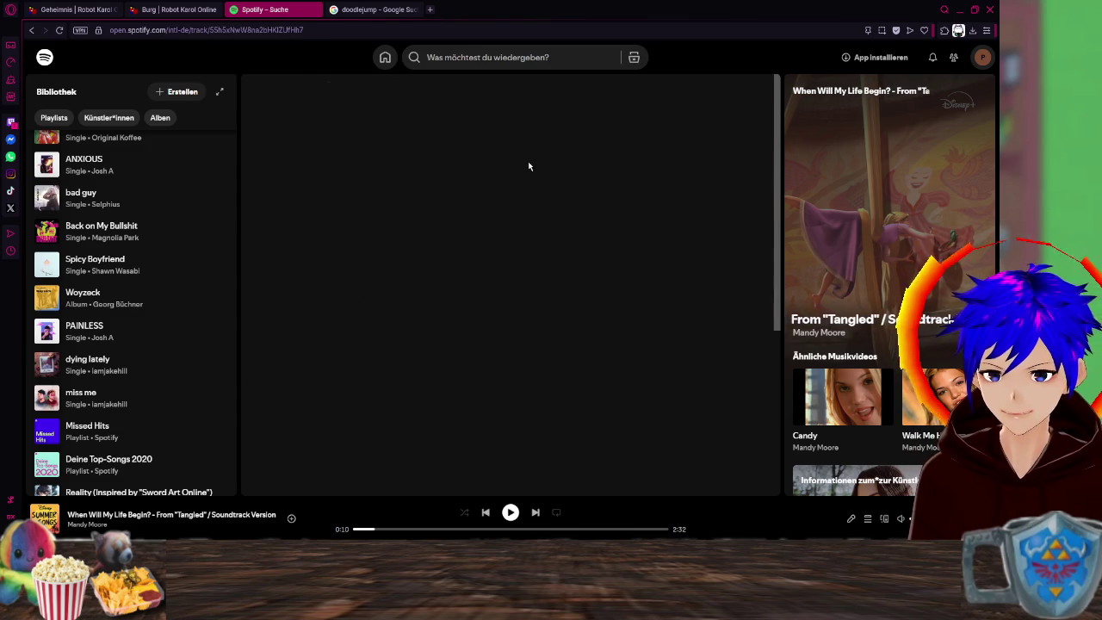
click(267, 252)
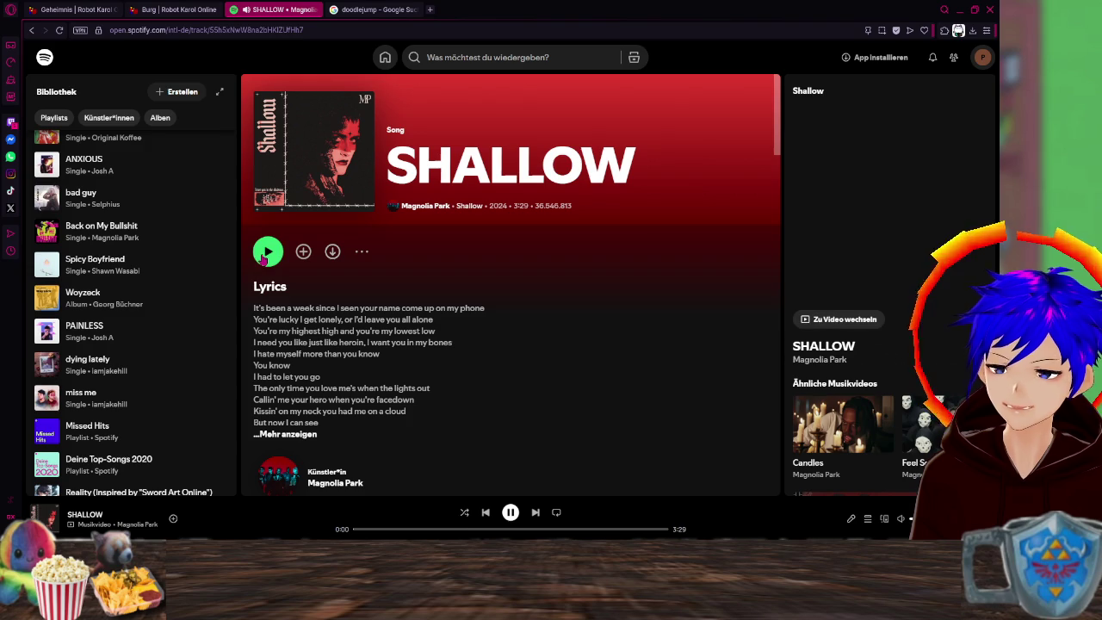
click(78, 9)
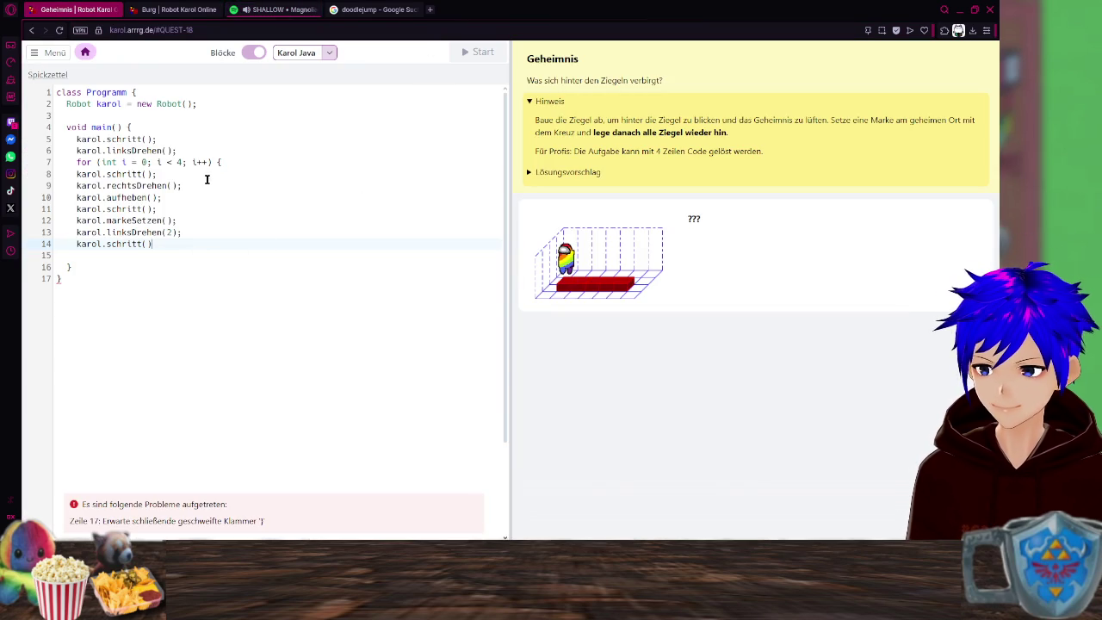
After checking the Burg loop, end line 14 with a semicolon and start a new line.
click(239, 163)
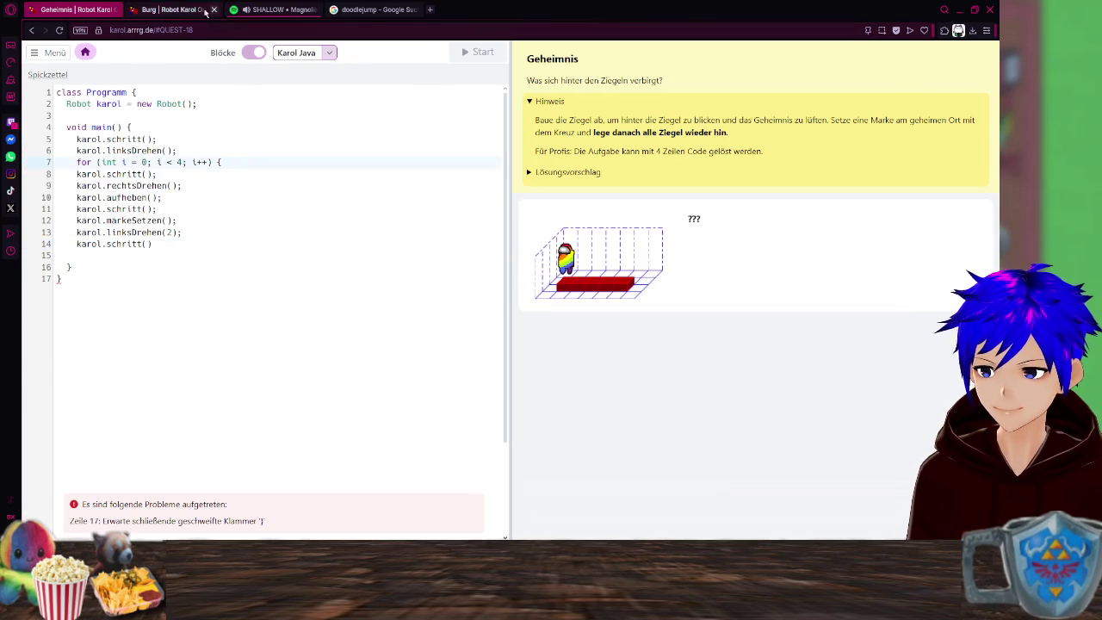
click(173, 10)
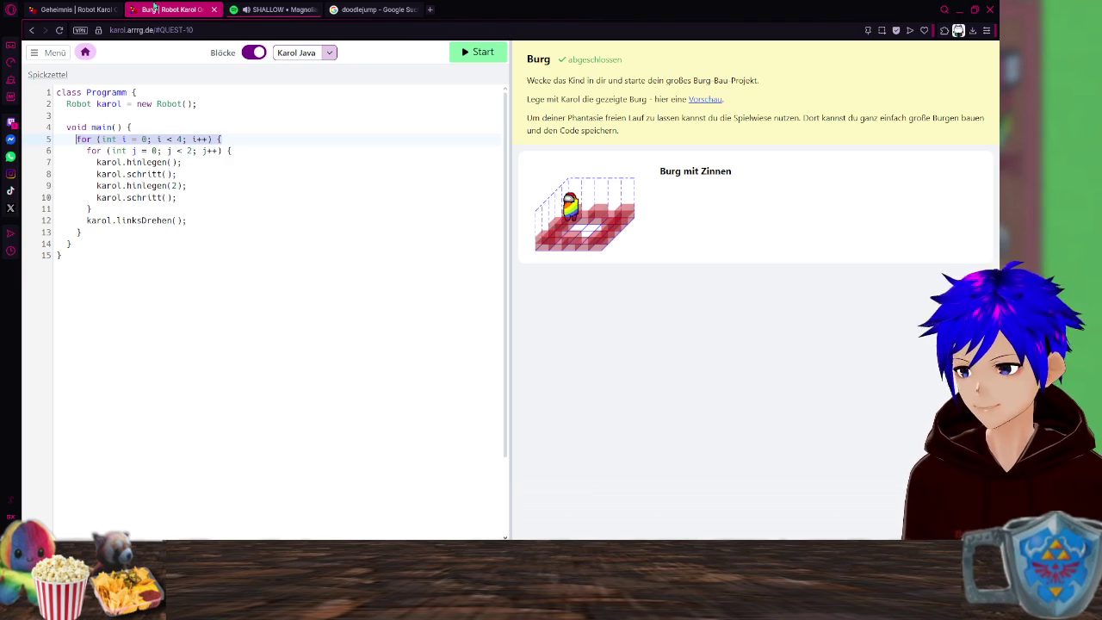
click(87, 12)
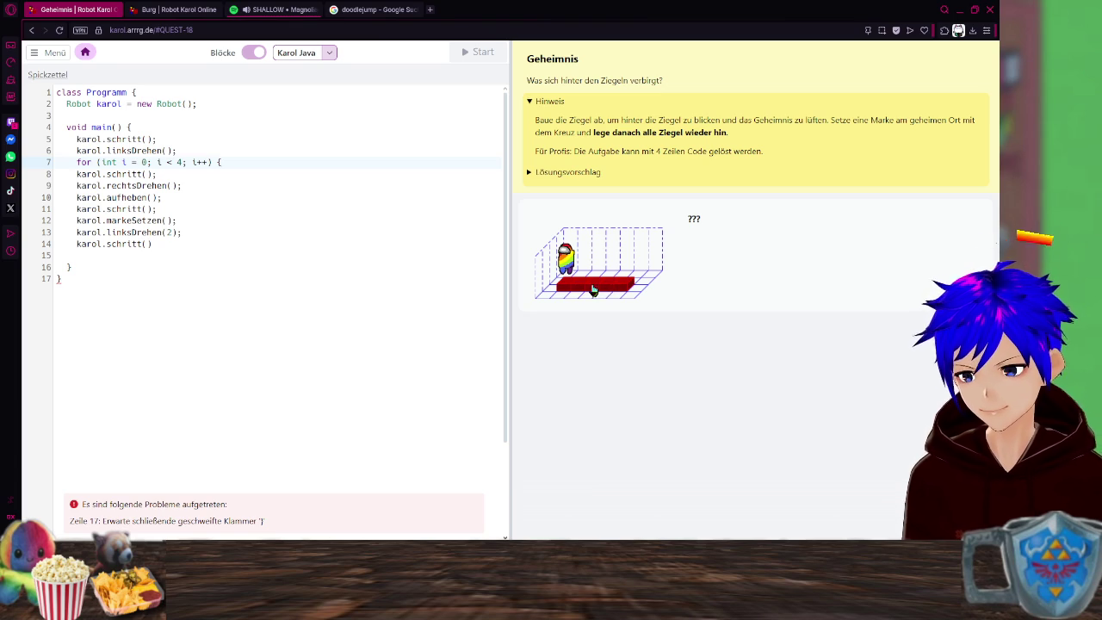
click(179, 249)
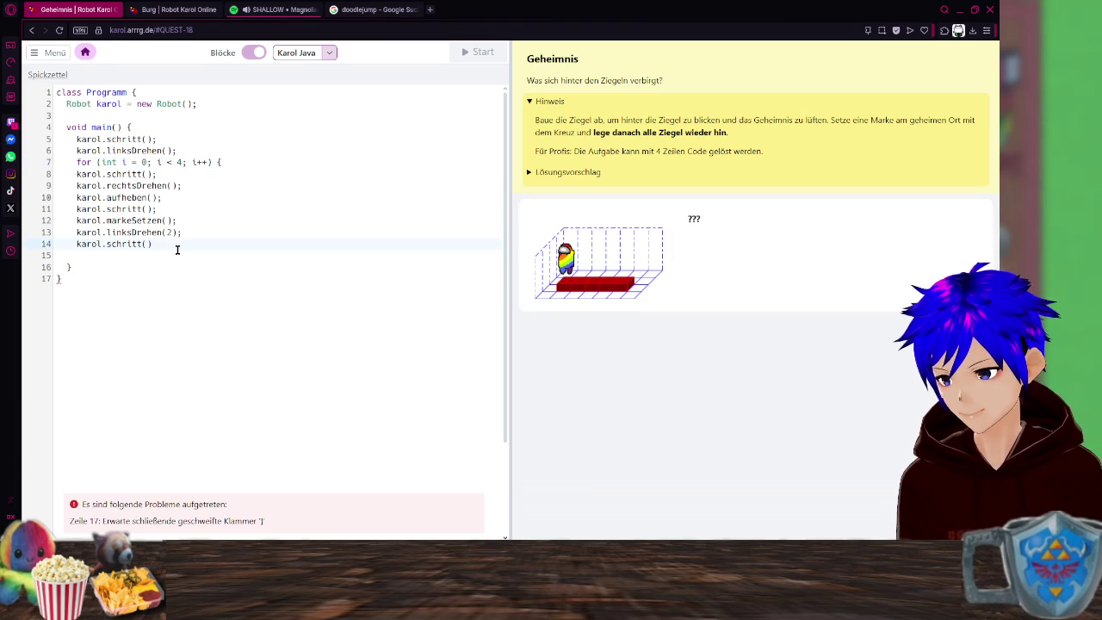
text(;)
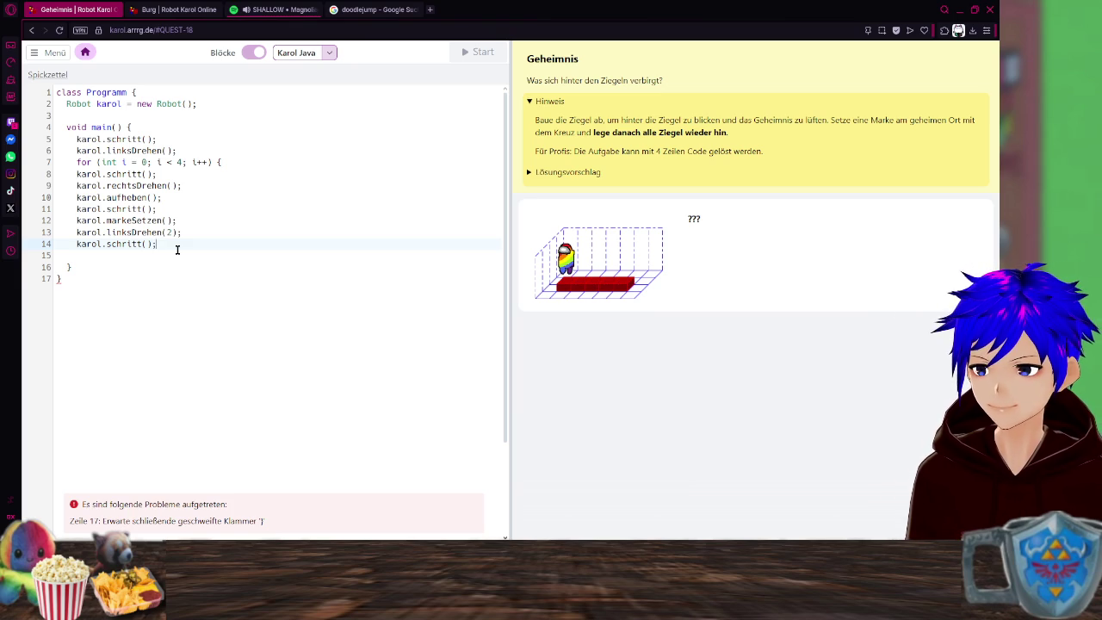
key(Return)
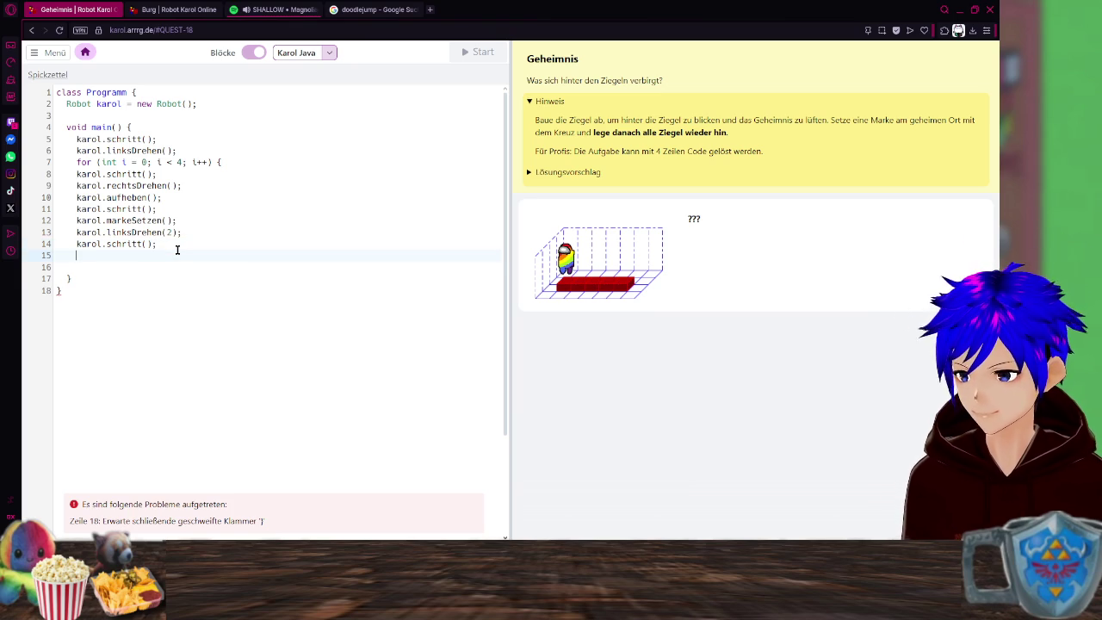
Add karol.rechtsDrehen(); on line 15 via autocomplete, followed by a blank line.
text(karol)
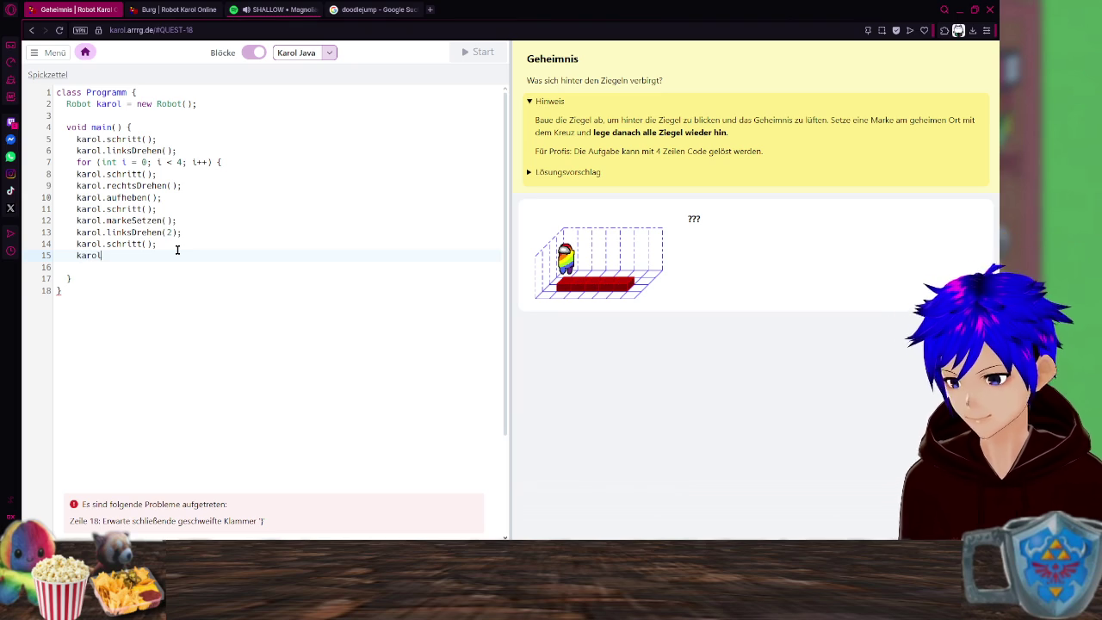
text(.)
key(Down)
key(Down)
key(Return)
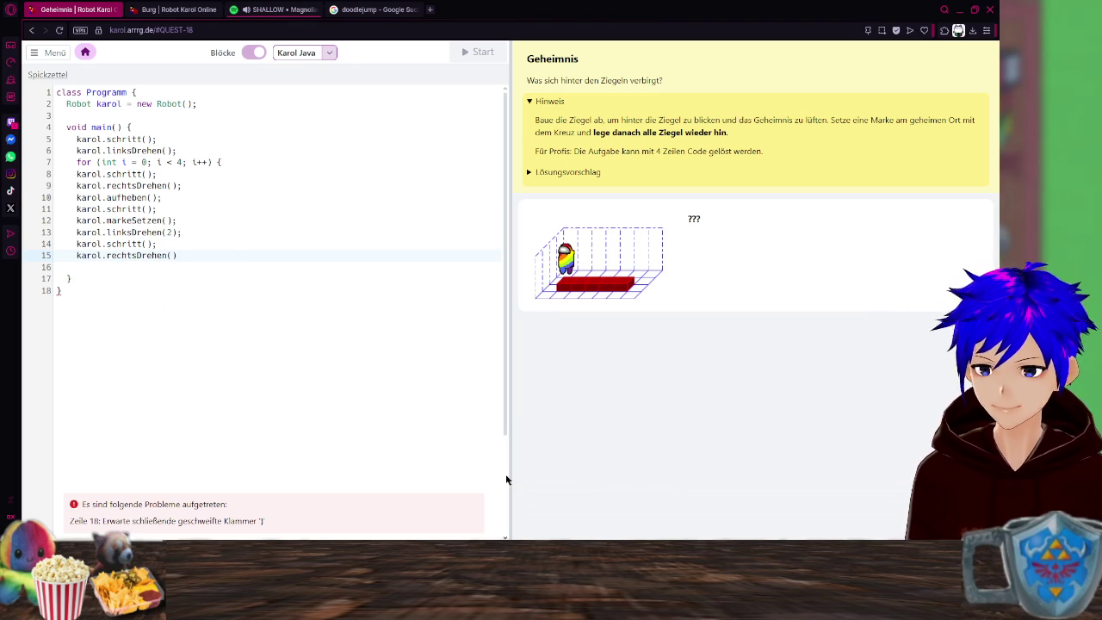
click(297, 292)
click(200, 255)
text(;)
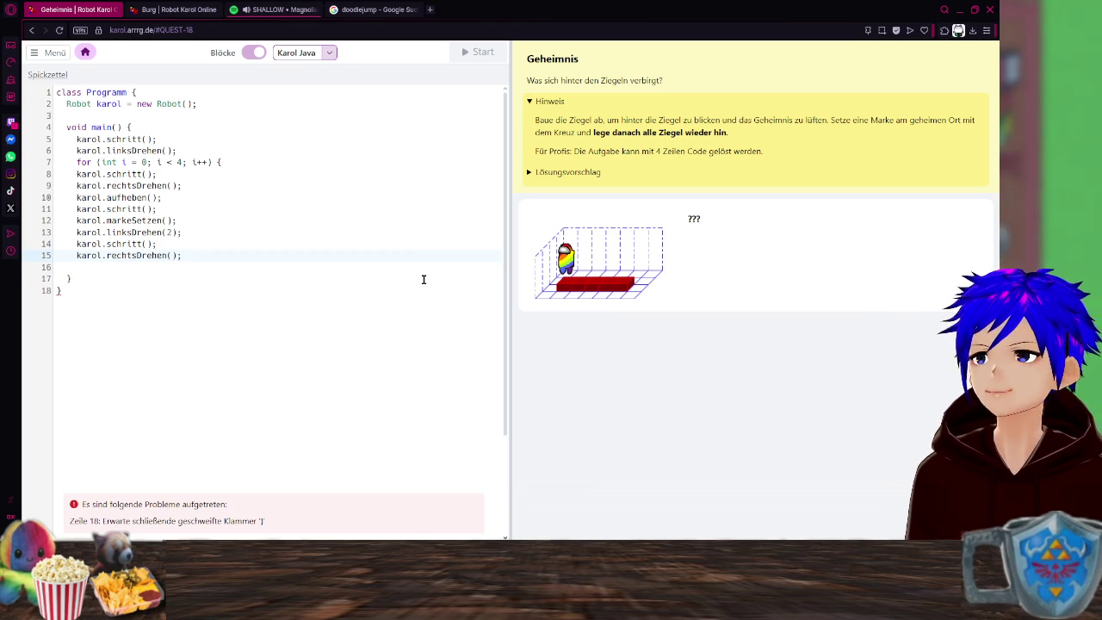
key(Return)
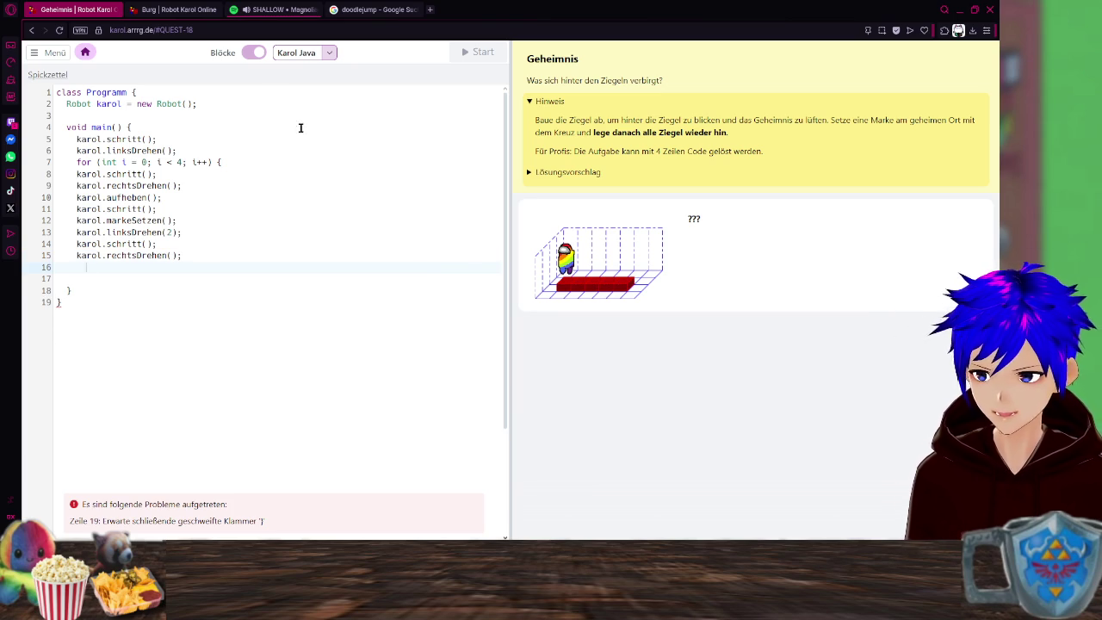
click(151, 7)
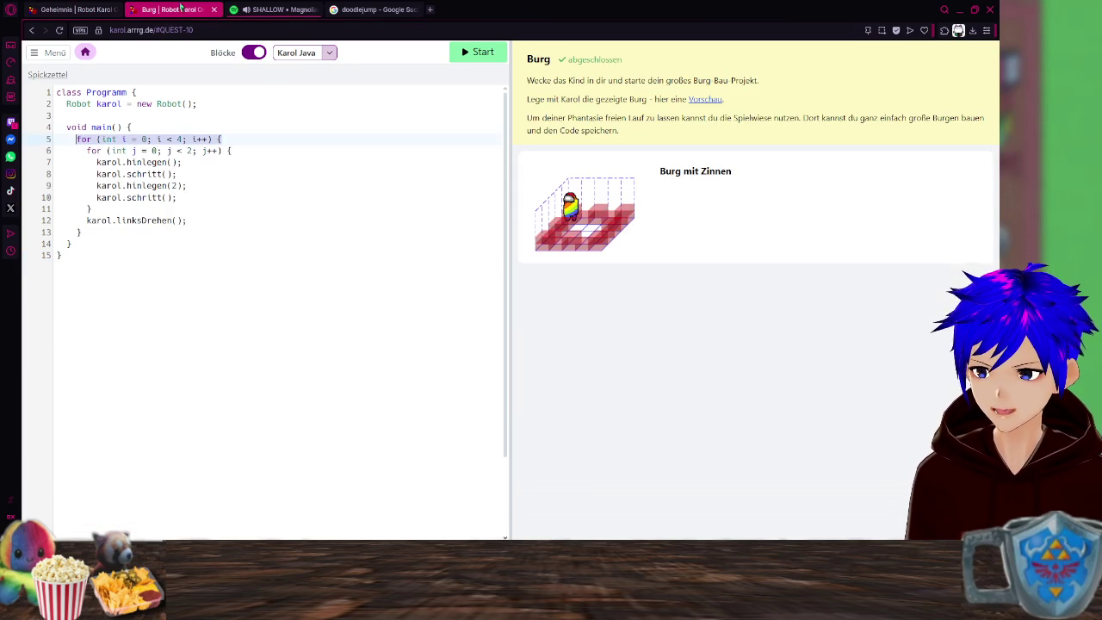
Close the first for loop with a closing brace on its own line.
click(72, 8)
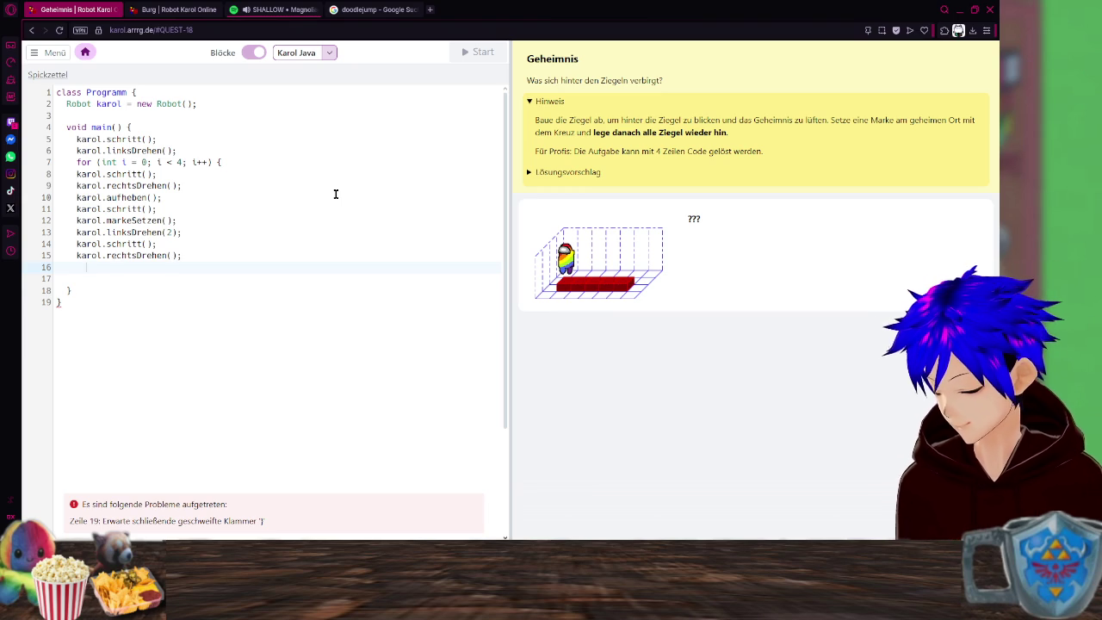
text({)
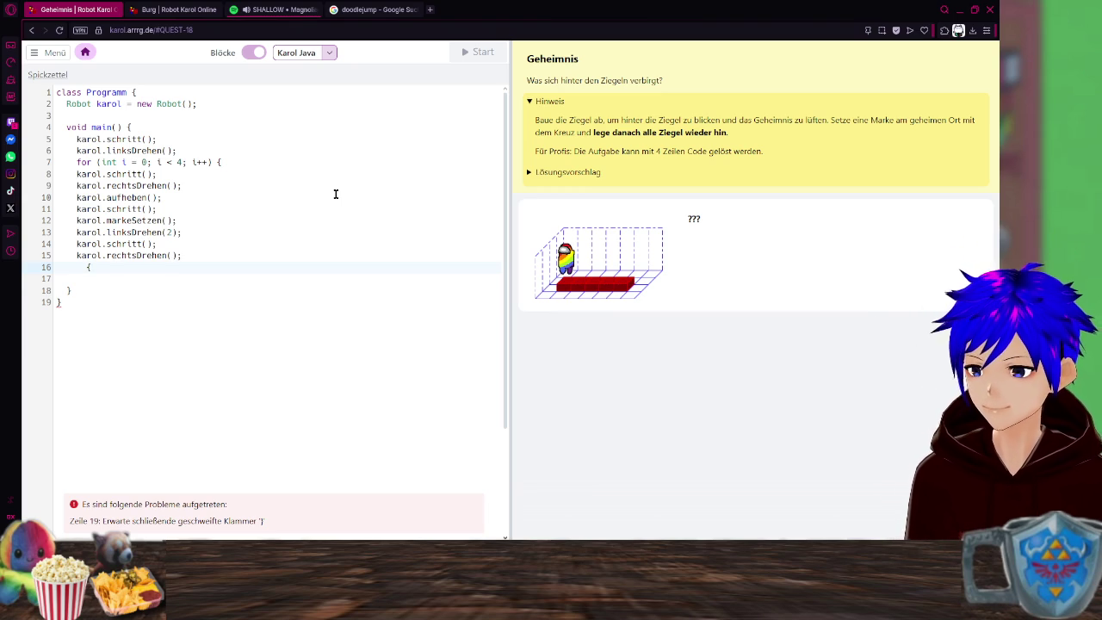
key(BackSpace)
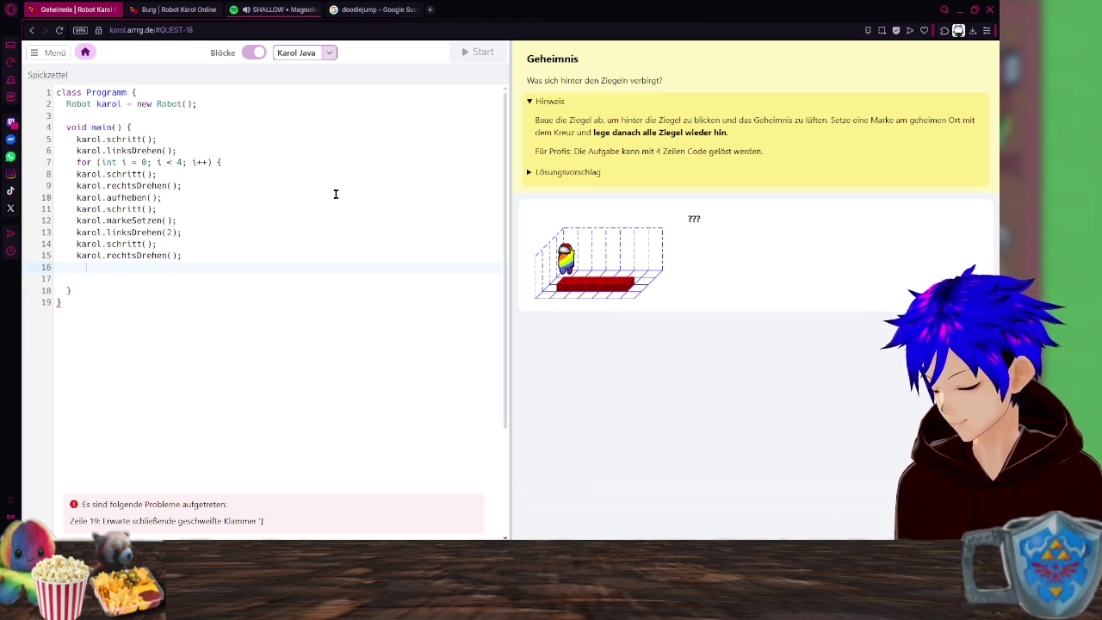
text(})
key(Return)
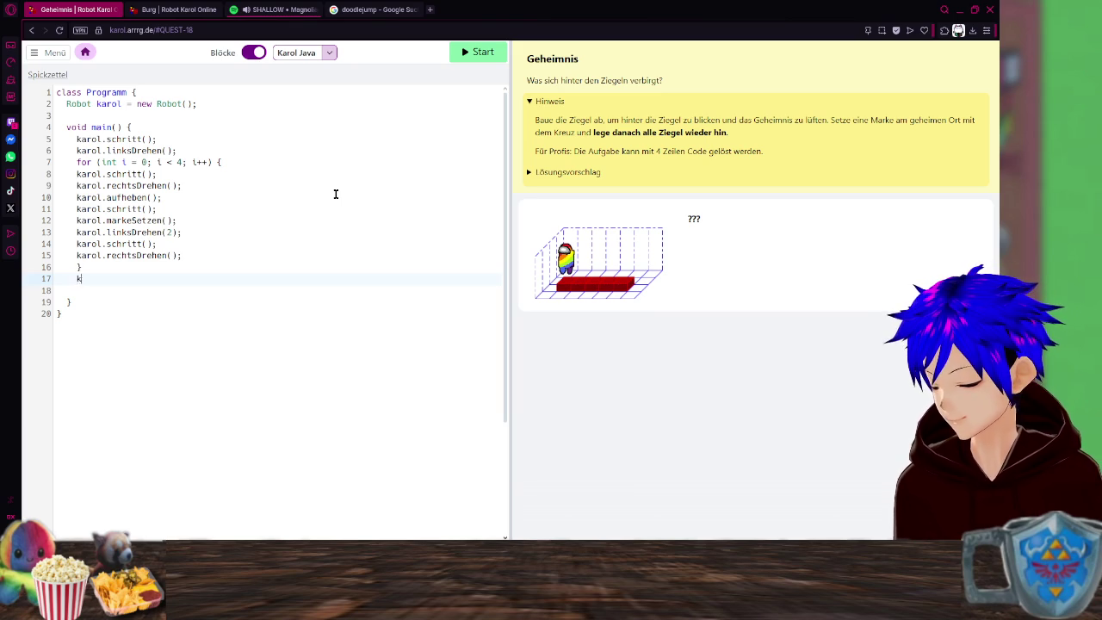
Add karol.linksDrehen(2); after the loop and start a new empty line.
text(karol.)
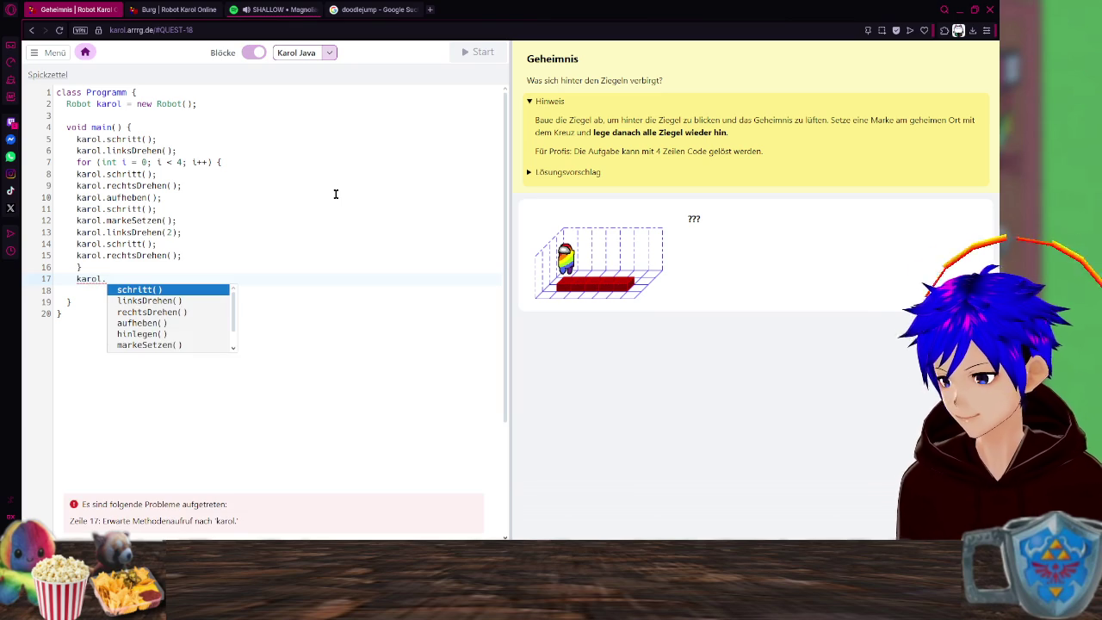
key(Down)
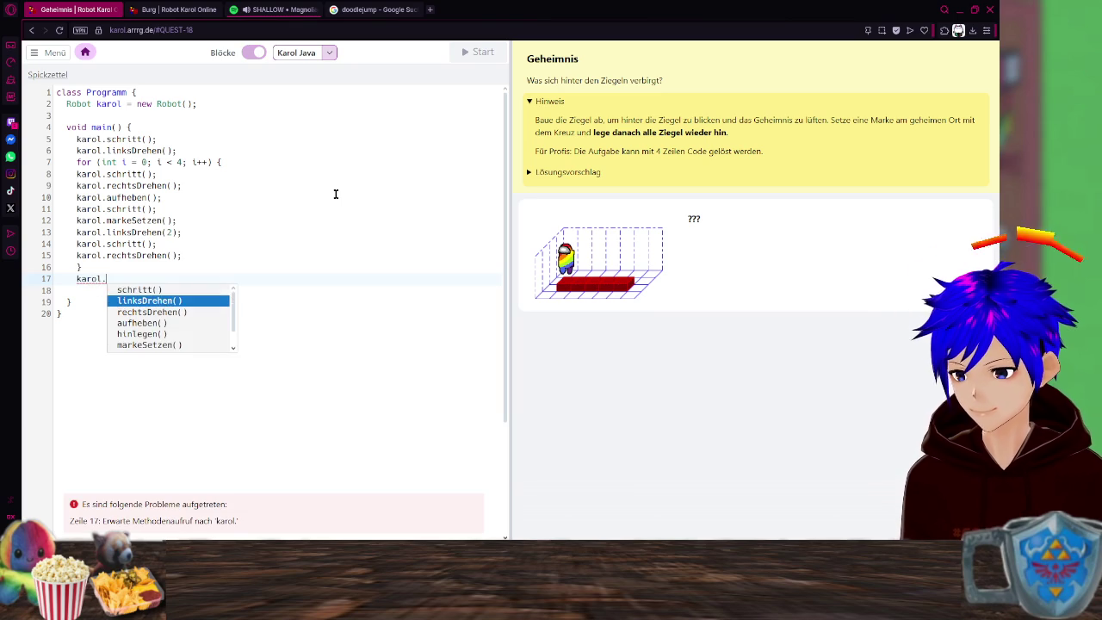
key(Return)
key(BackSpace)
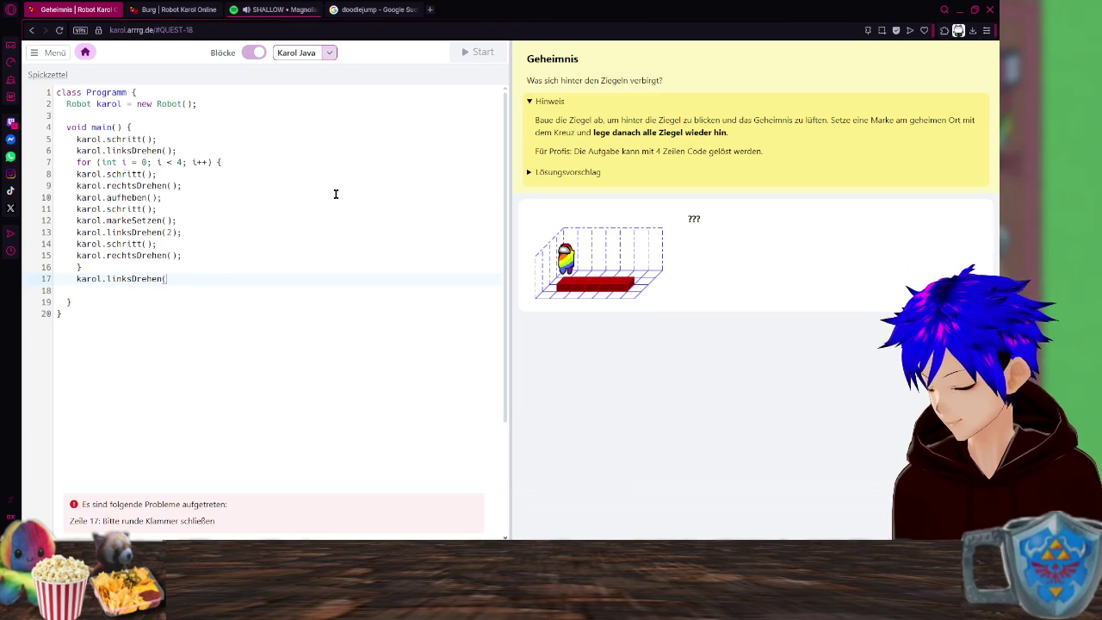
text(2))
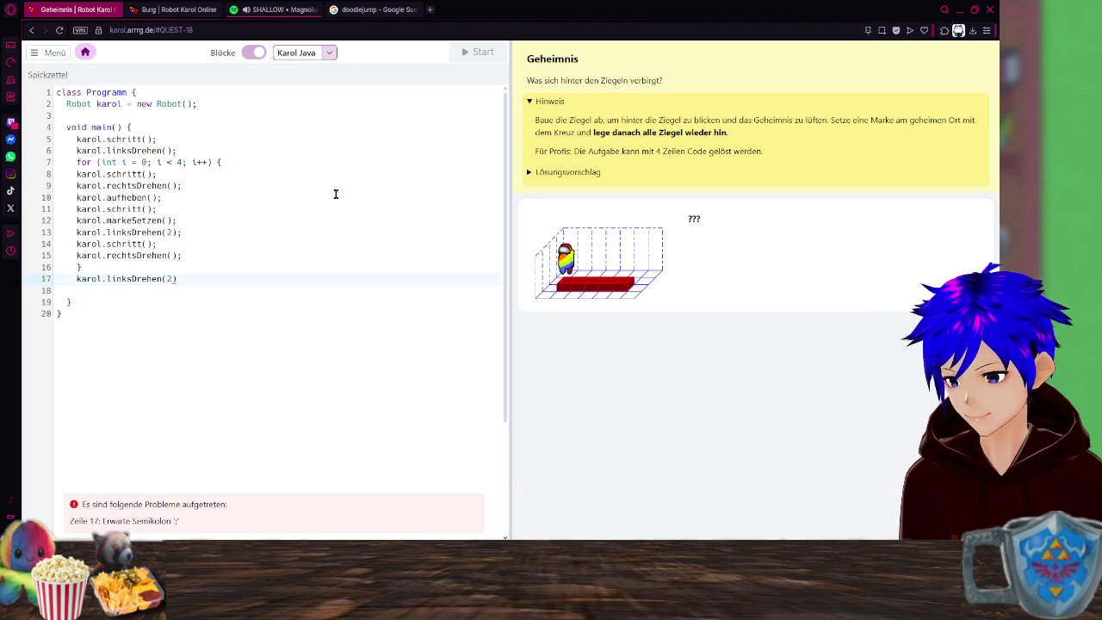
text(;)
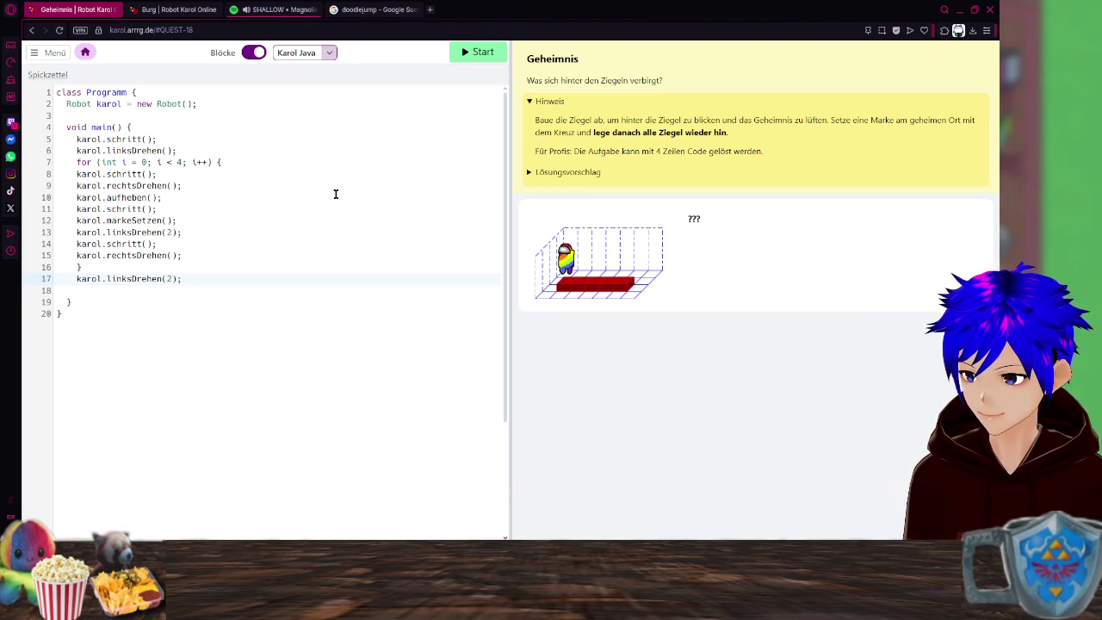
key(Return)
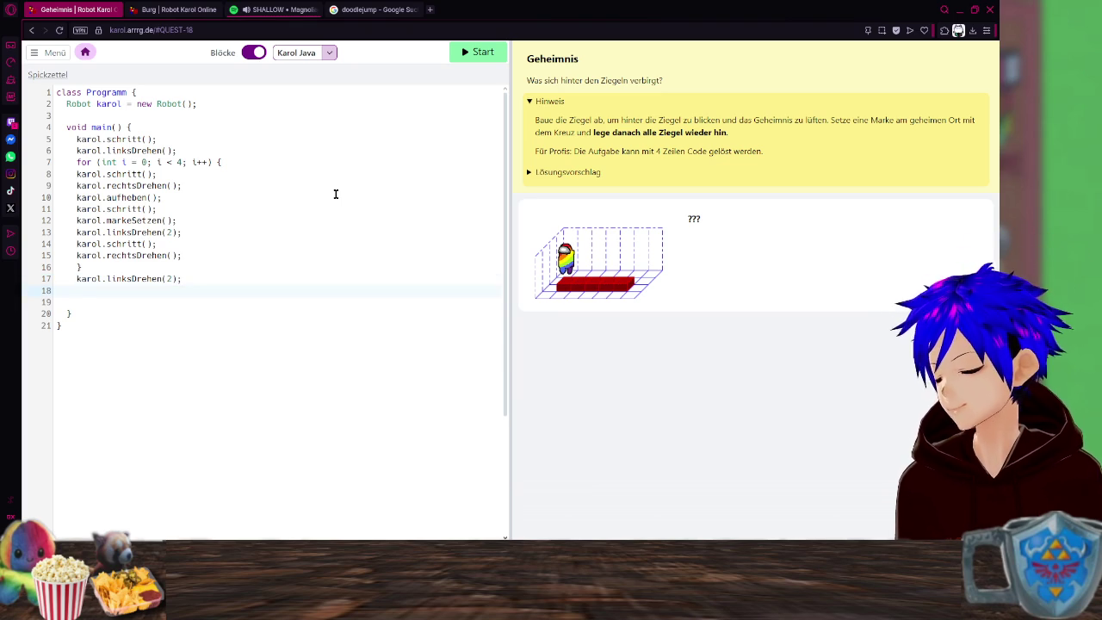
Begin the second loop header on line 18 as for (int i = 0; i < 5;.
text(for)
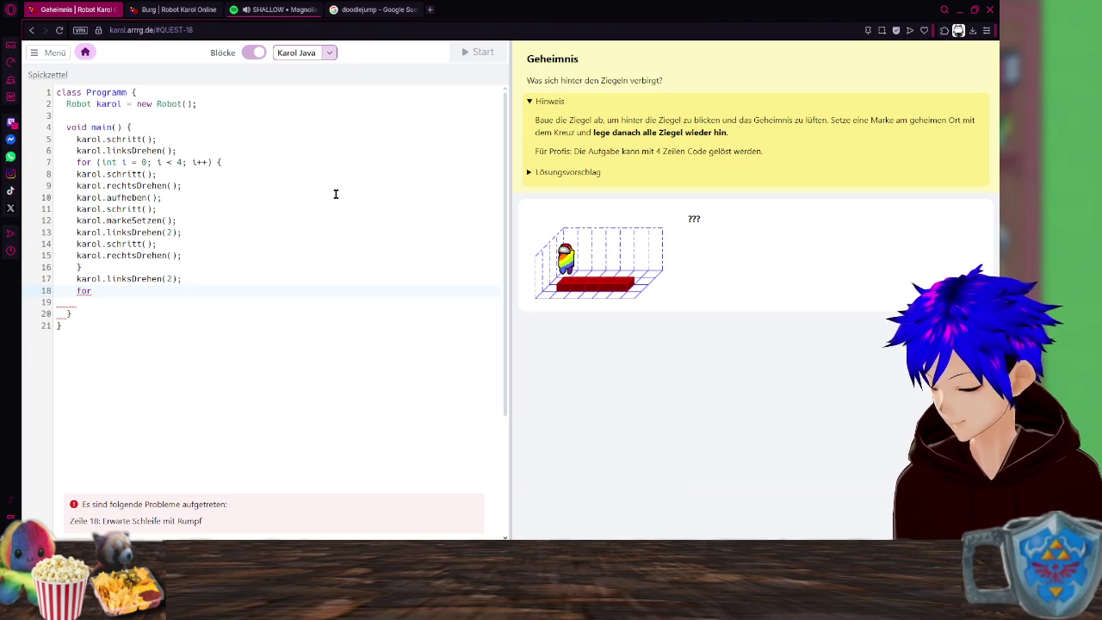
text((int )
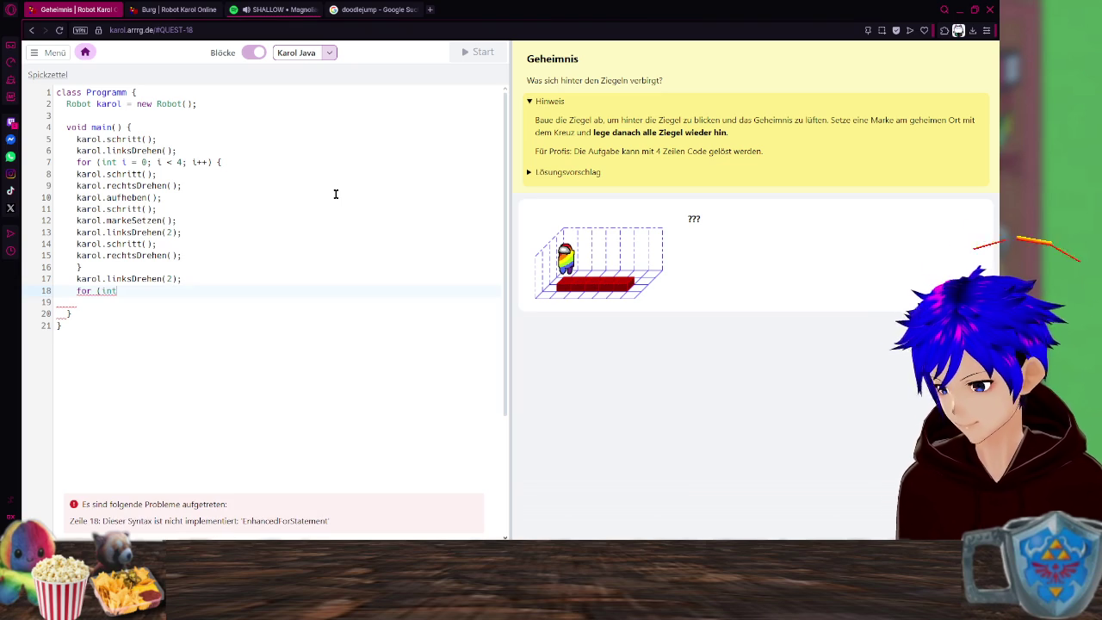
text(i)
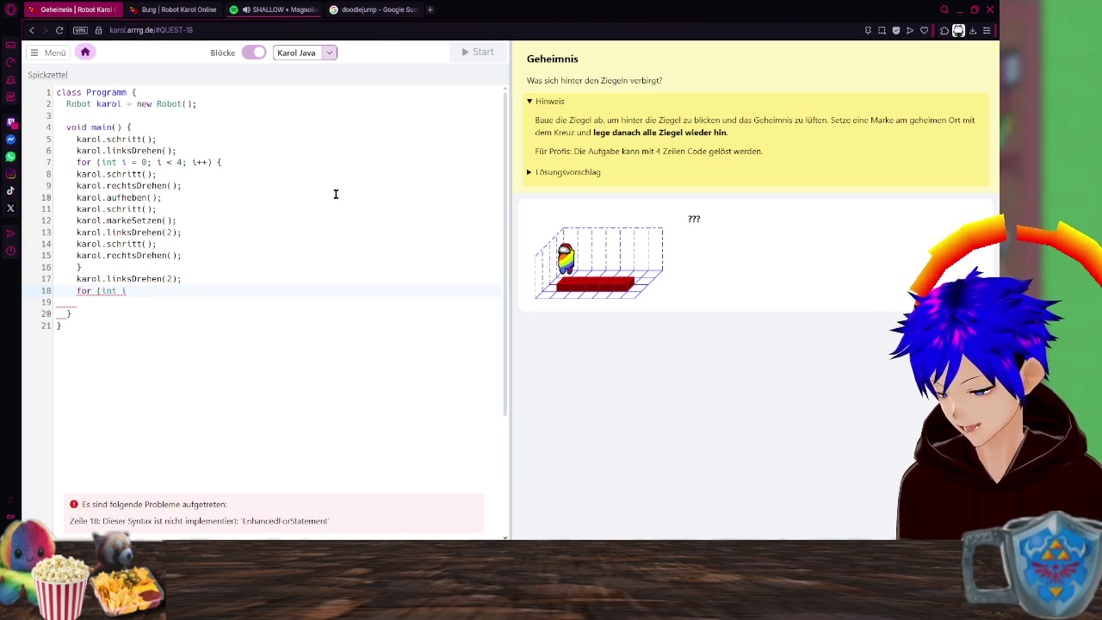
text(=)
key(BackSpace)
text(= 0)
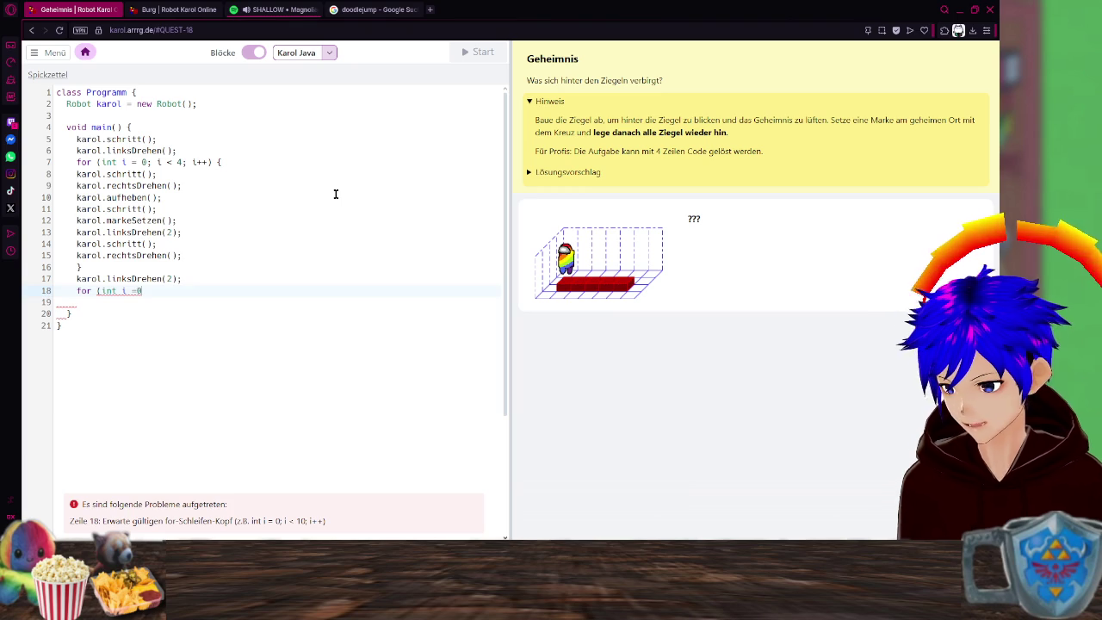
text(;)
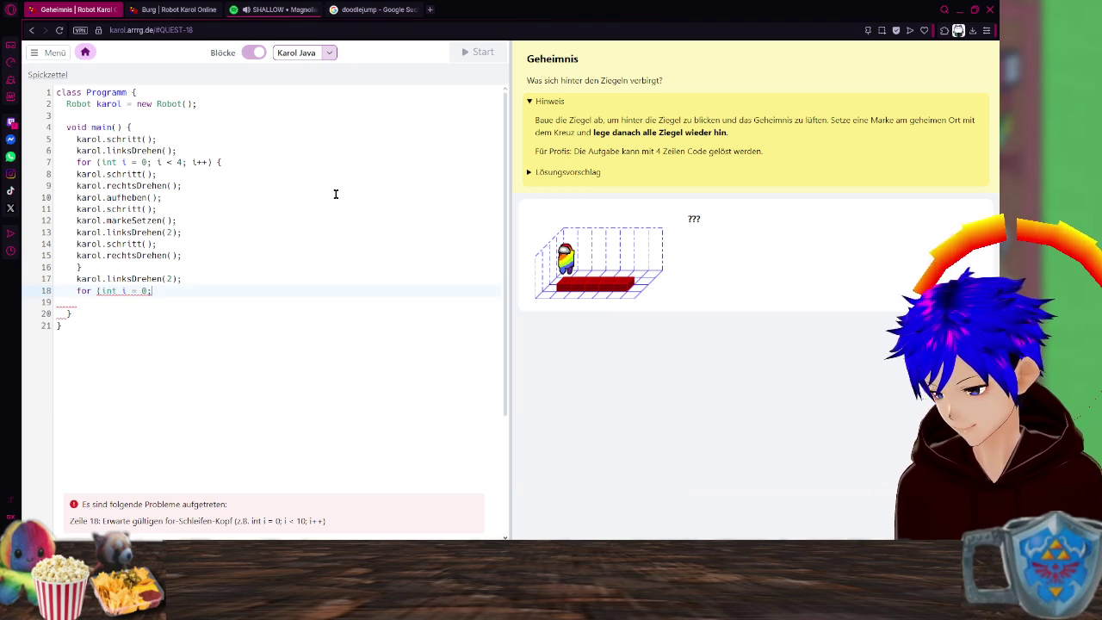
text( i )
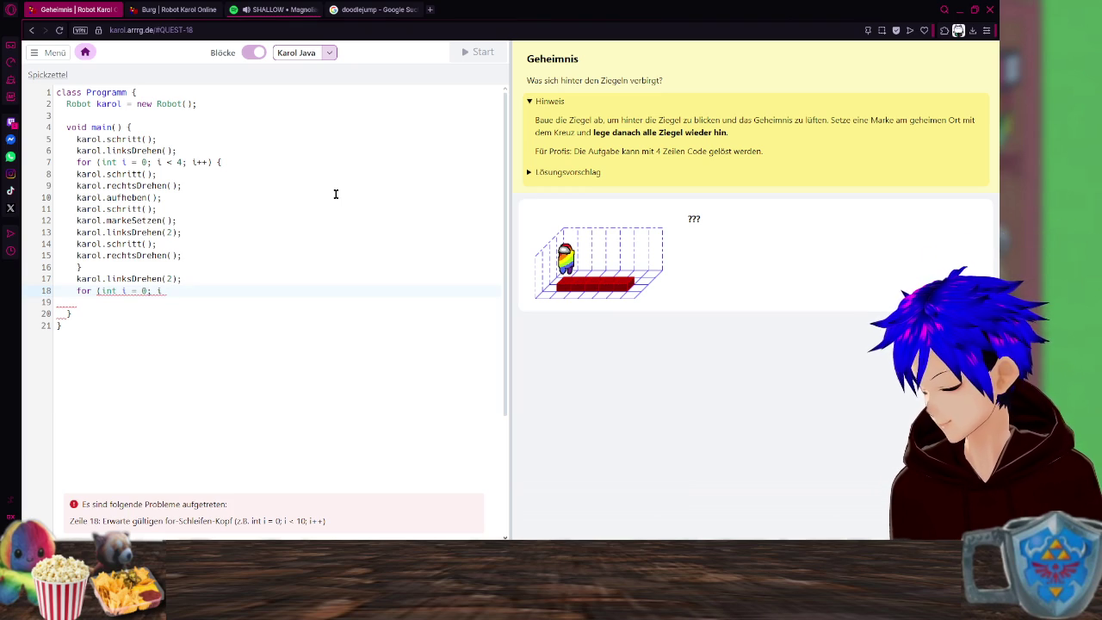
text(< )
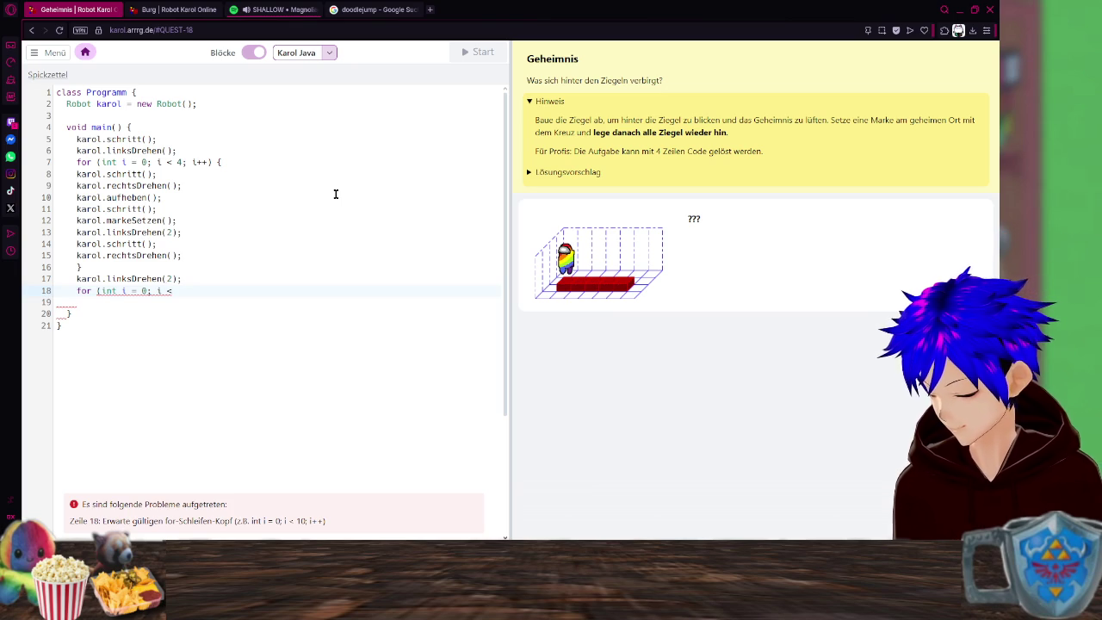
text(5)
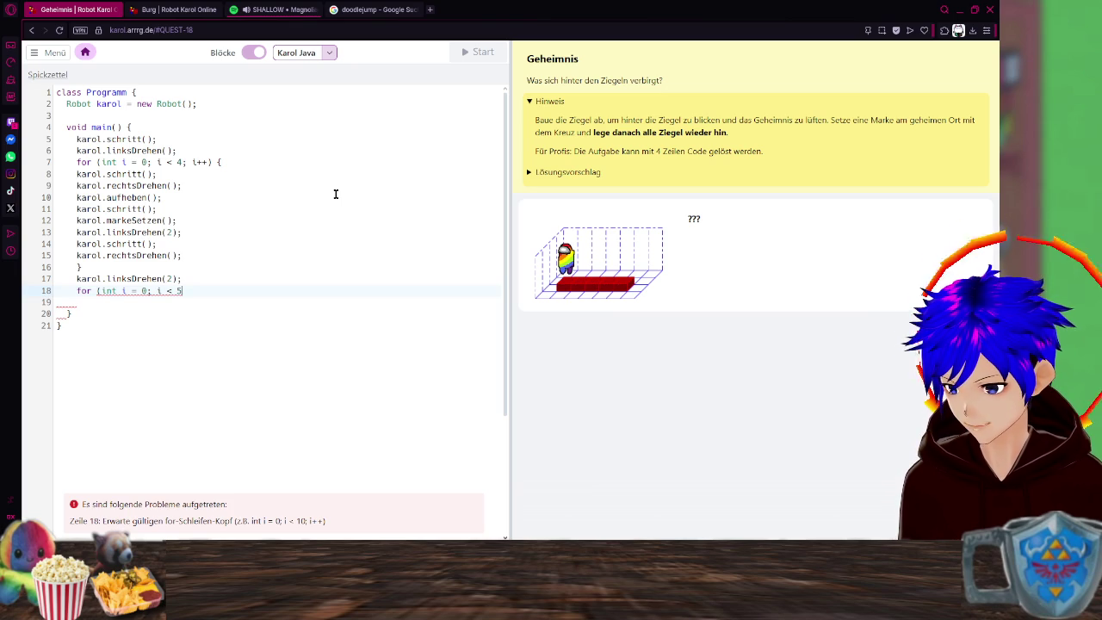
text(;)
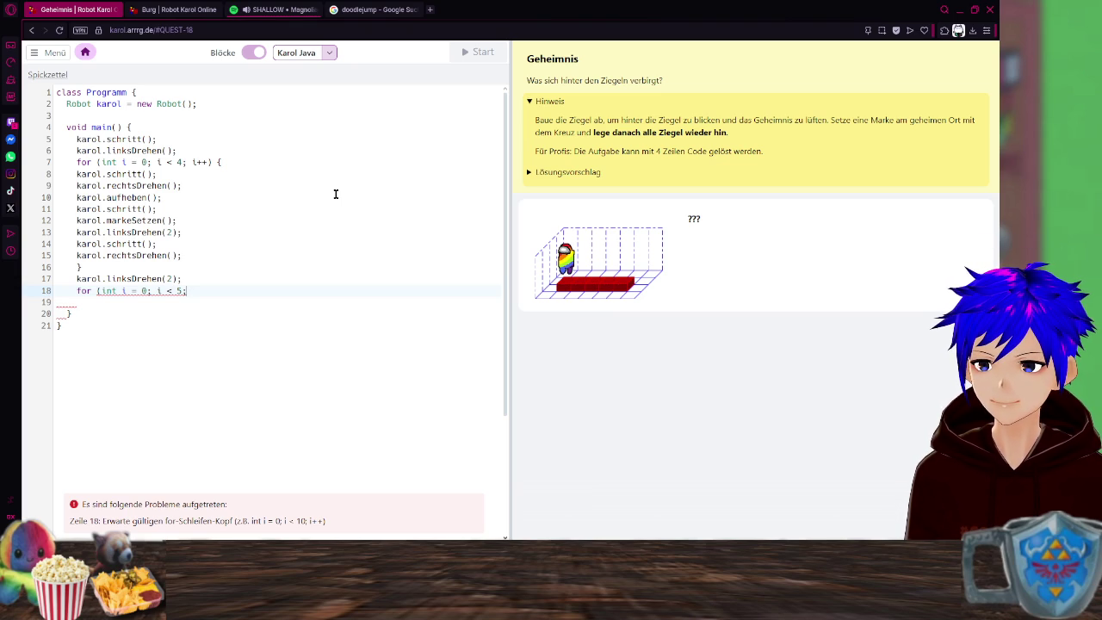
text())
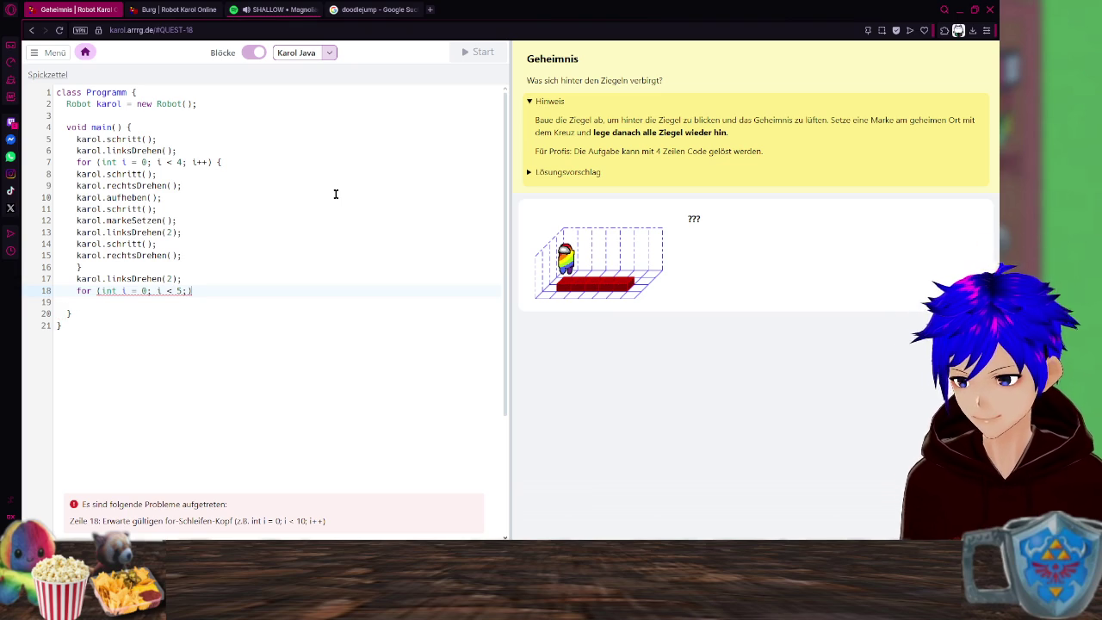
key(BackSpace)
key(BackSpace)
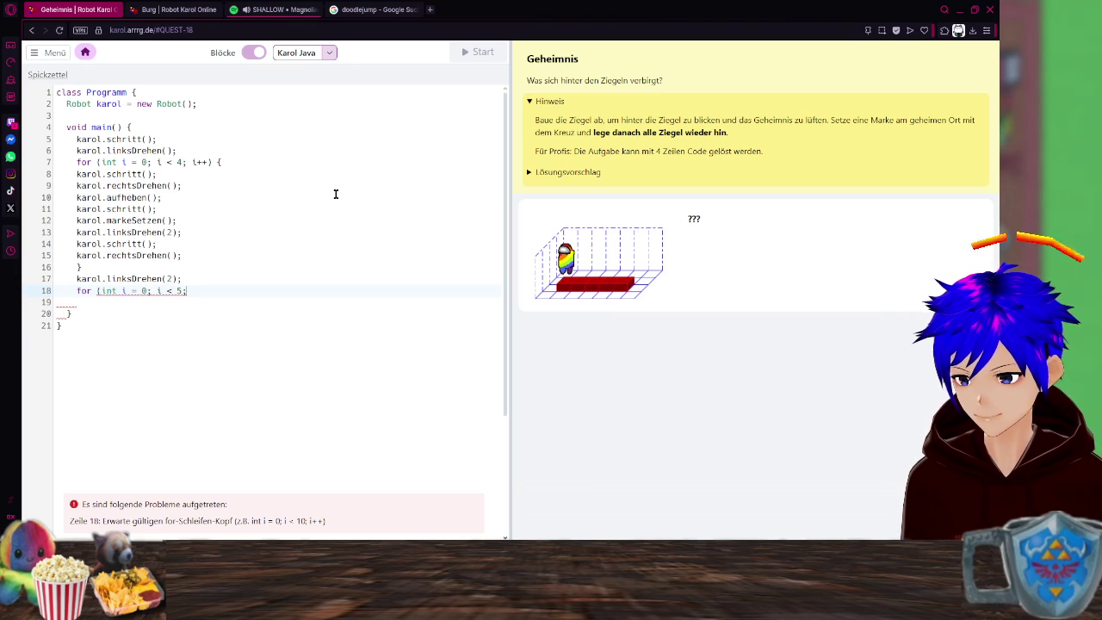
text(;)
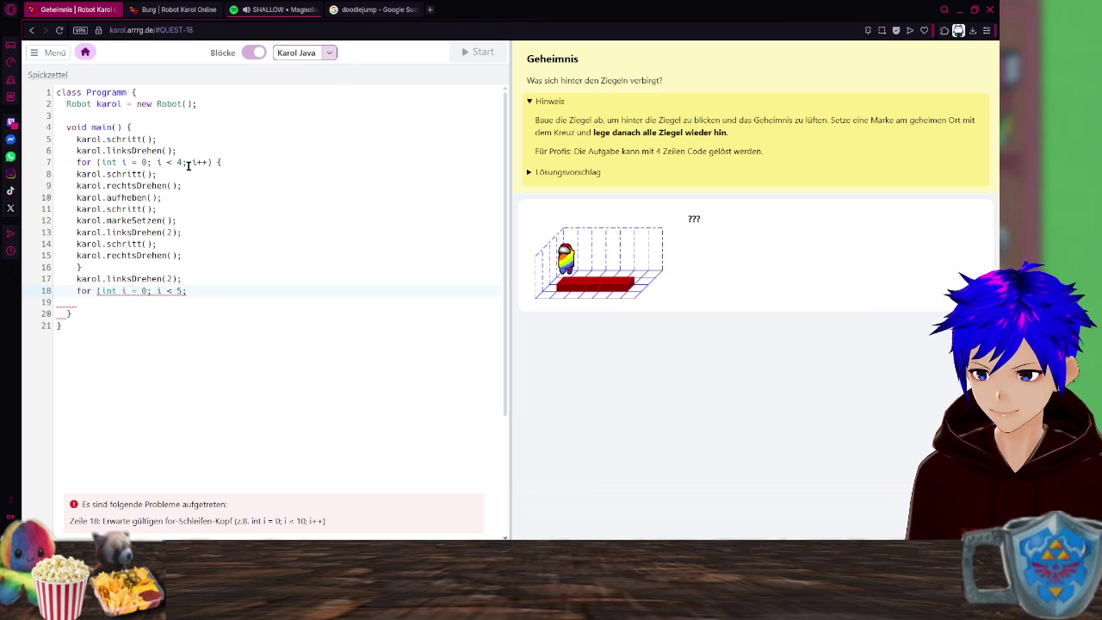
Change the first loop's bound on line 7 from 4 to 5, then finish line 18 with i++) {.
click(180, 162)
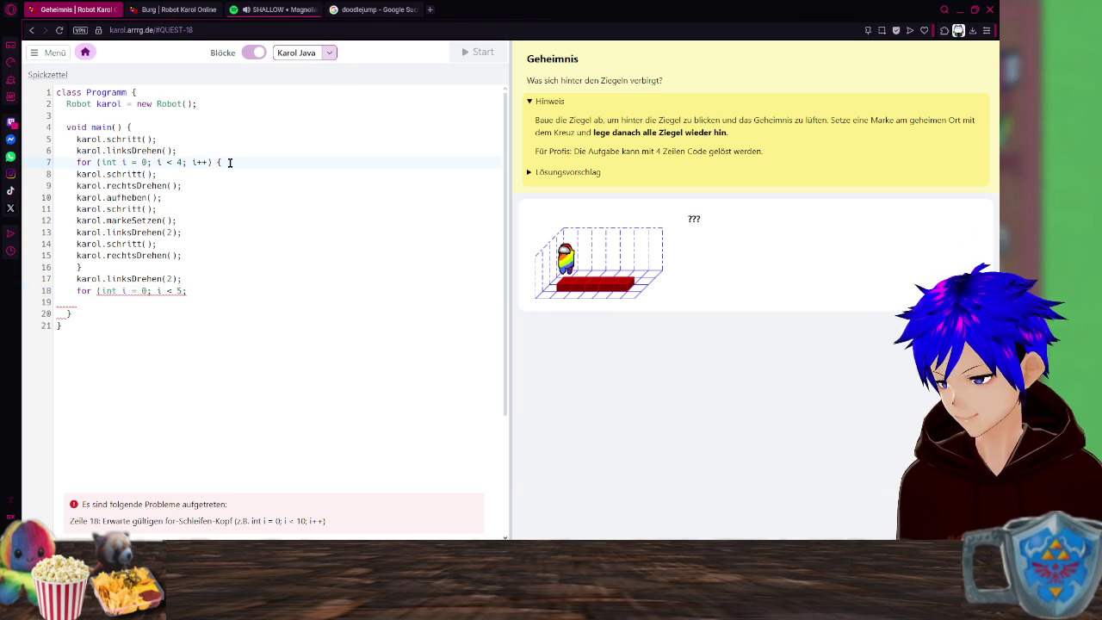
key(BackSpace)
text(5)
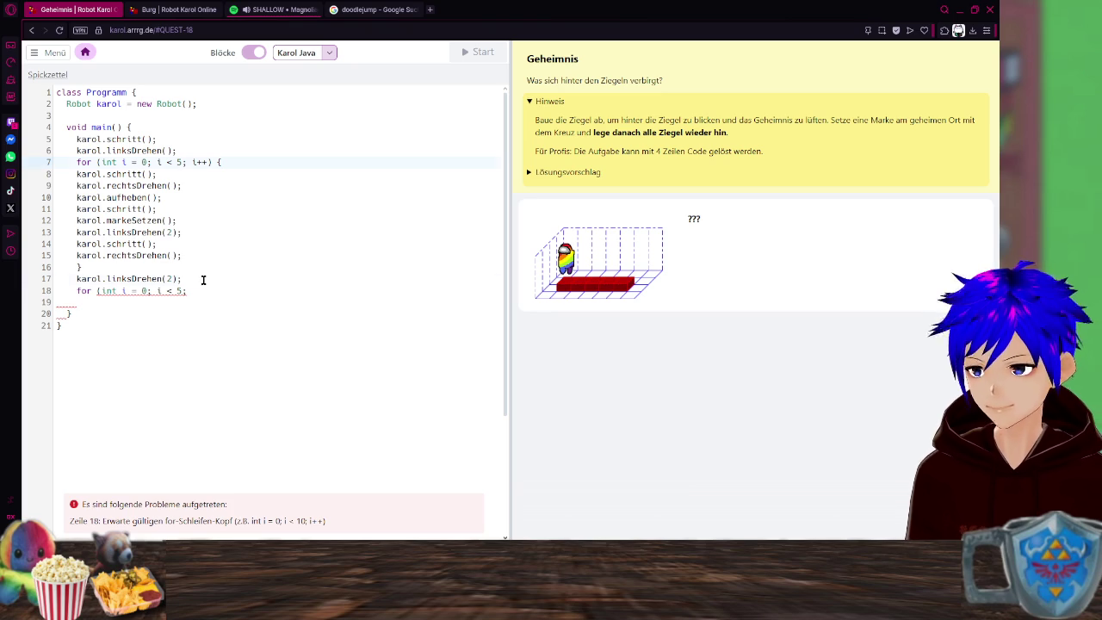
click(222, 291)
text(i)
key(BackSpace)
text(i++)
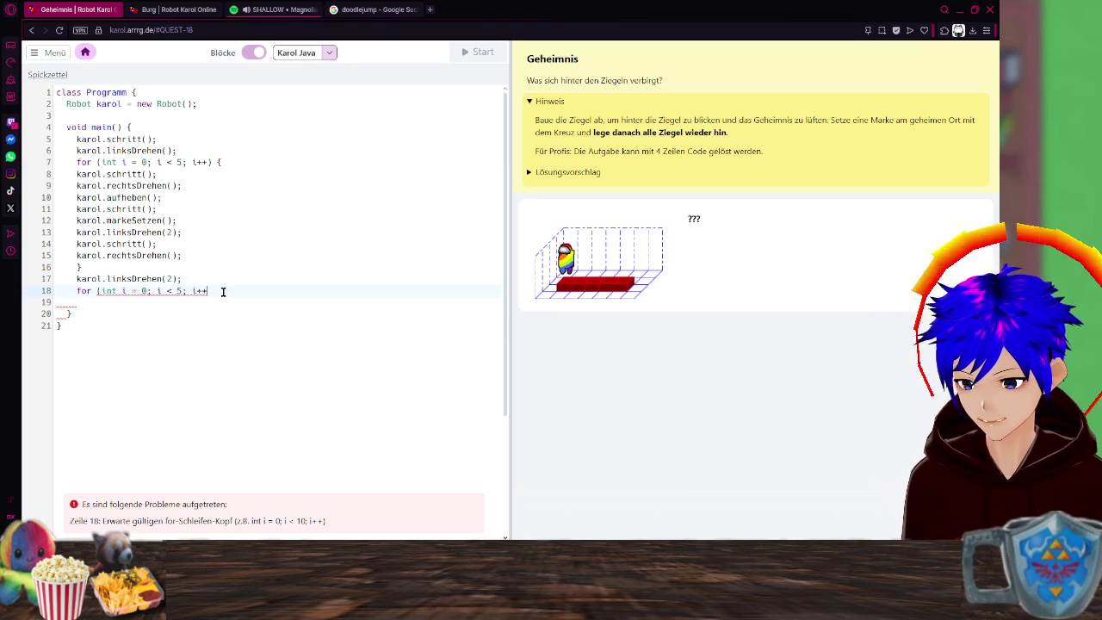
text())
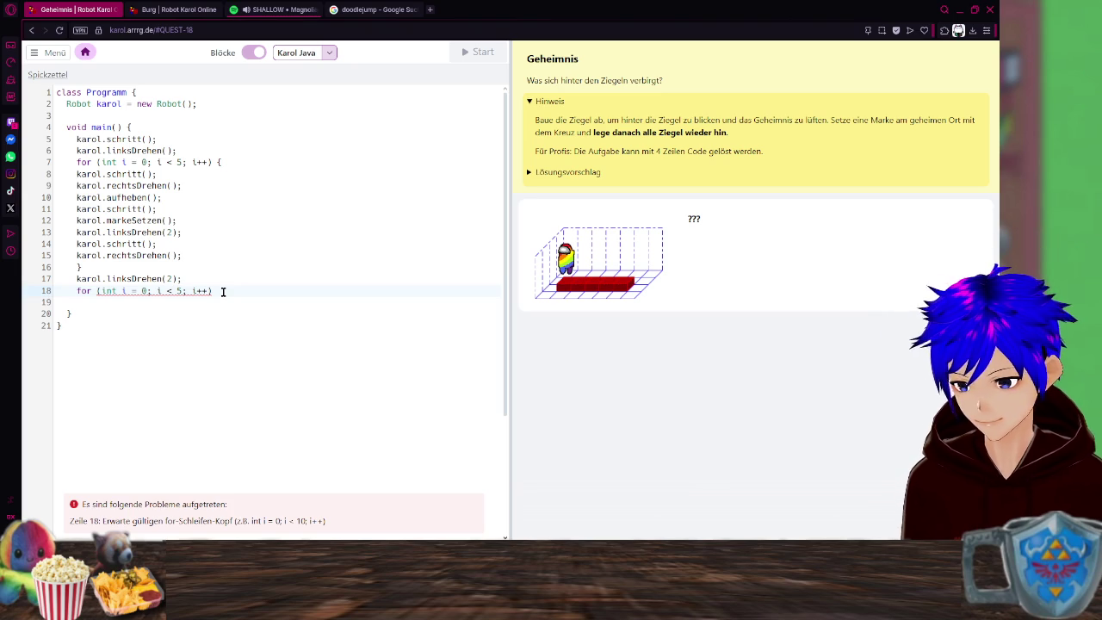
text( {)
key(Return)
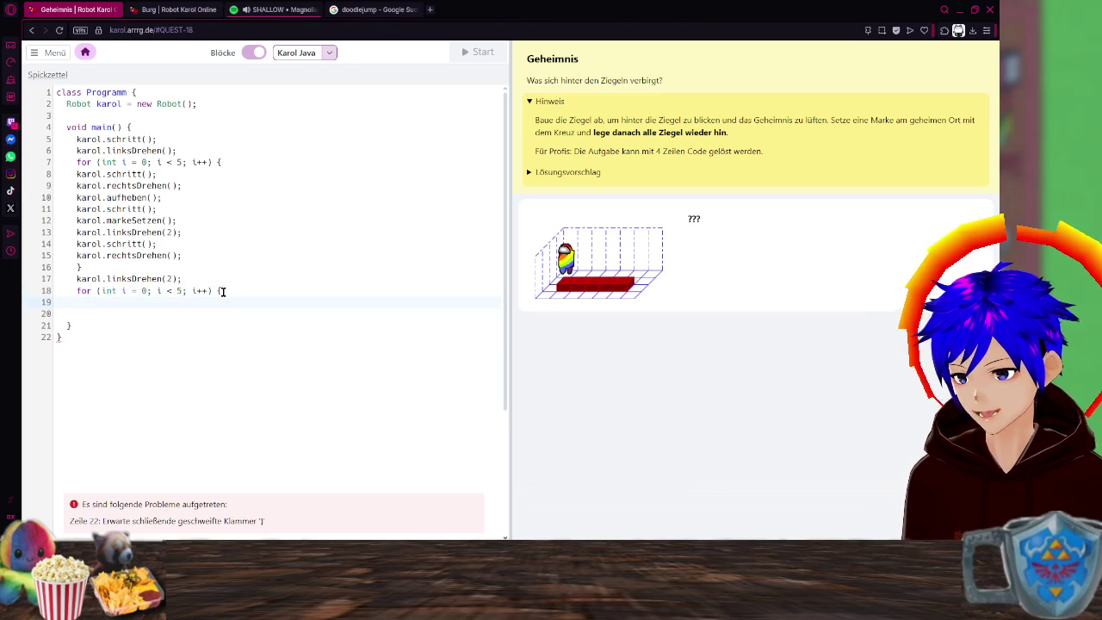
text(karol.)
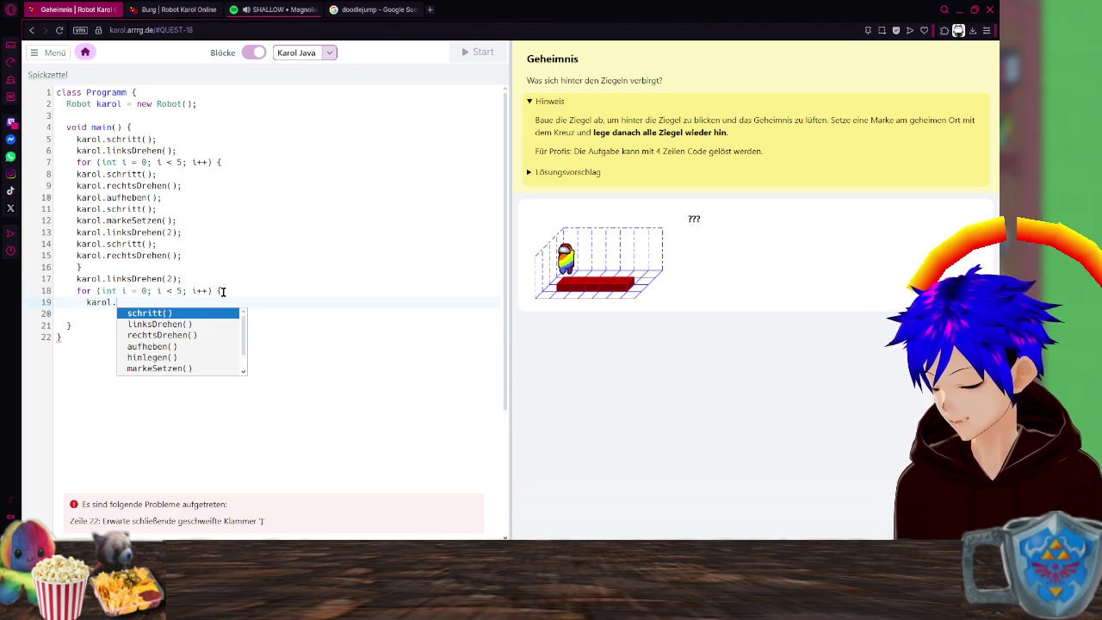
Fill the second loop with karol.schritt() and karol.linksDrehen() on separate lines.
key(Return)
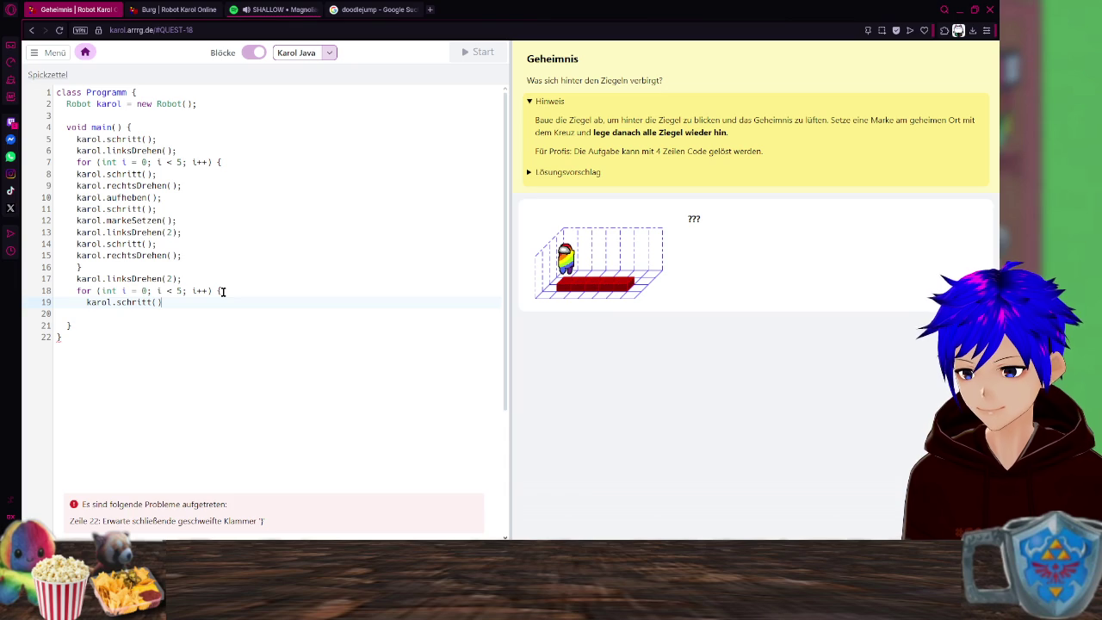
key(Return)
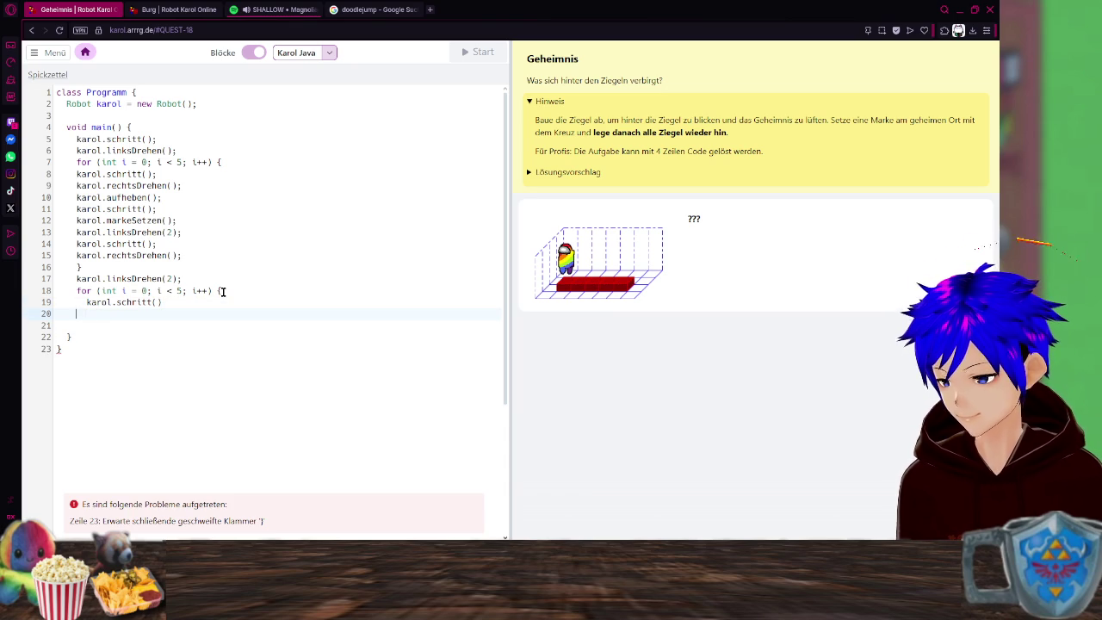
key(BackSpace)
key(Return)
text(karol.)
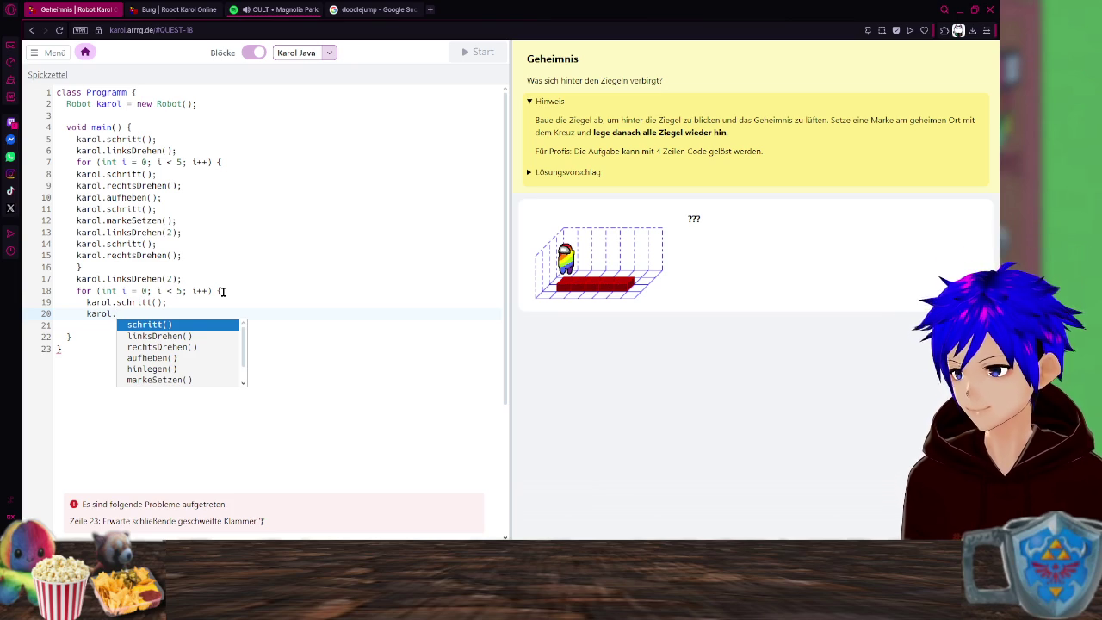
key(Down)
key(Return)
key(Return)
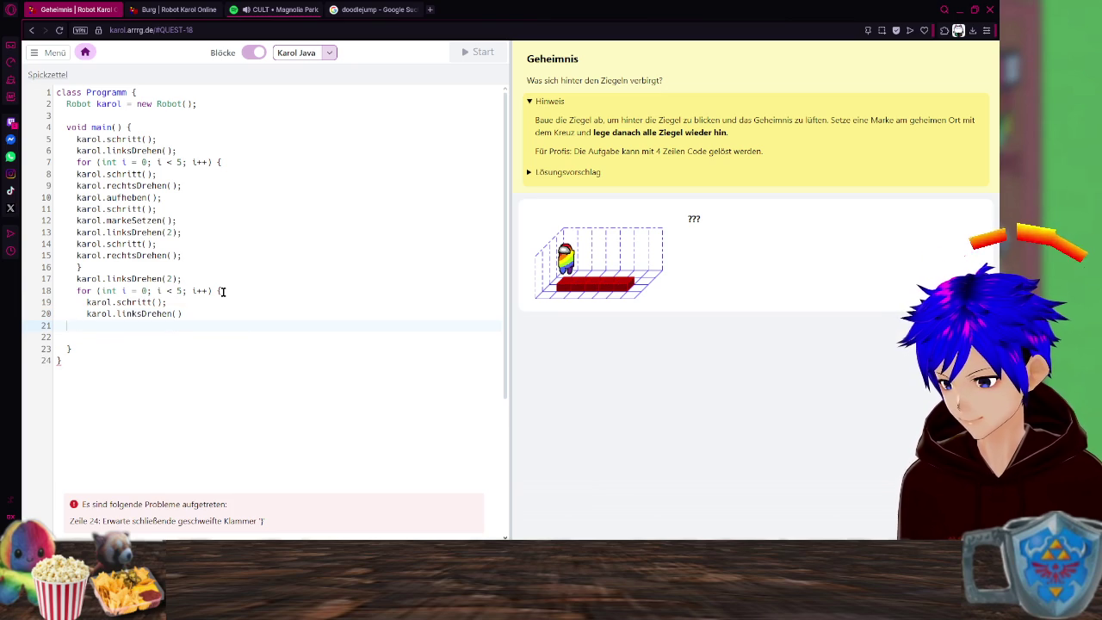
key(BackSpace)
text(;)
key(Return)
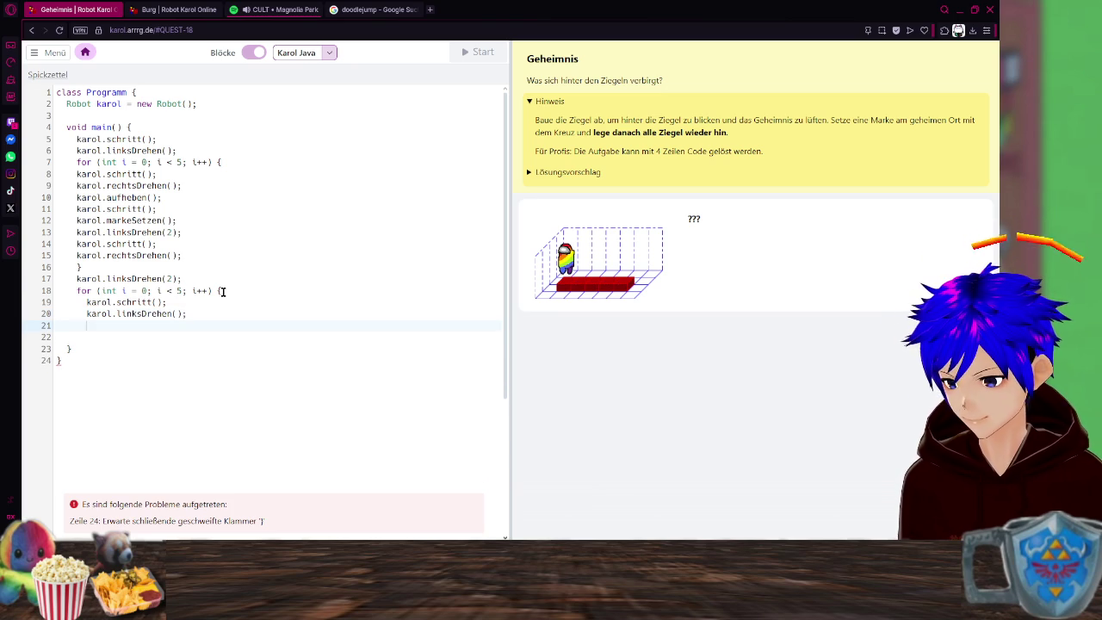
Add karol.hinlegen() and karol.rechtsDrehen(), then close the second loop with a brace.
text(karol.)
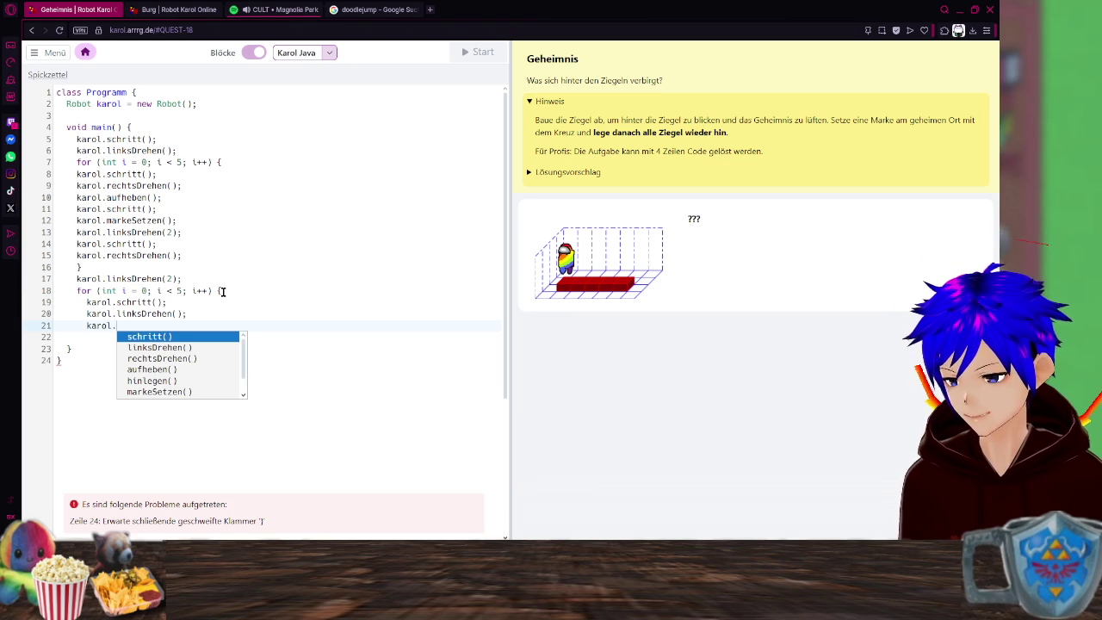
key(Down)
key(Down)
key(Down)
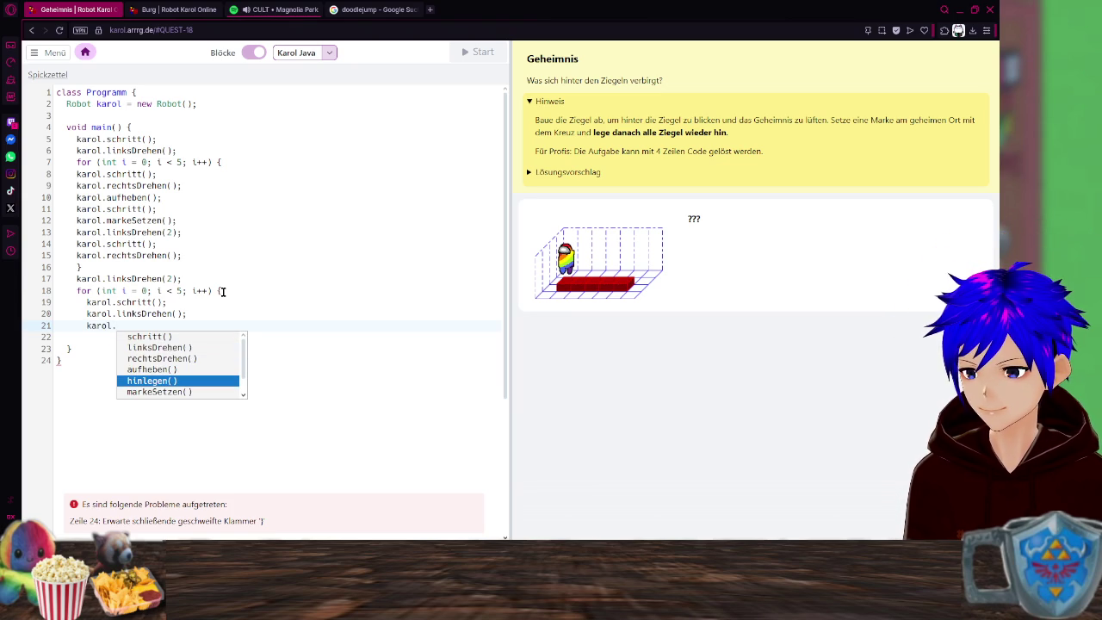
key(Return)
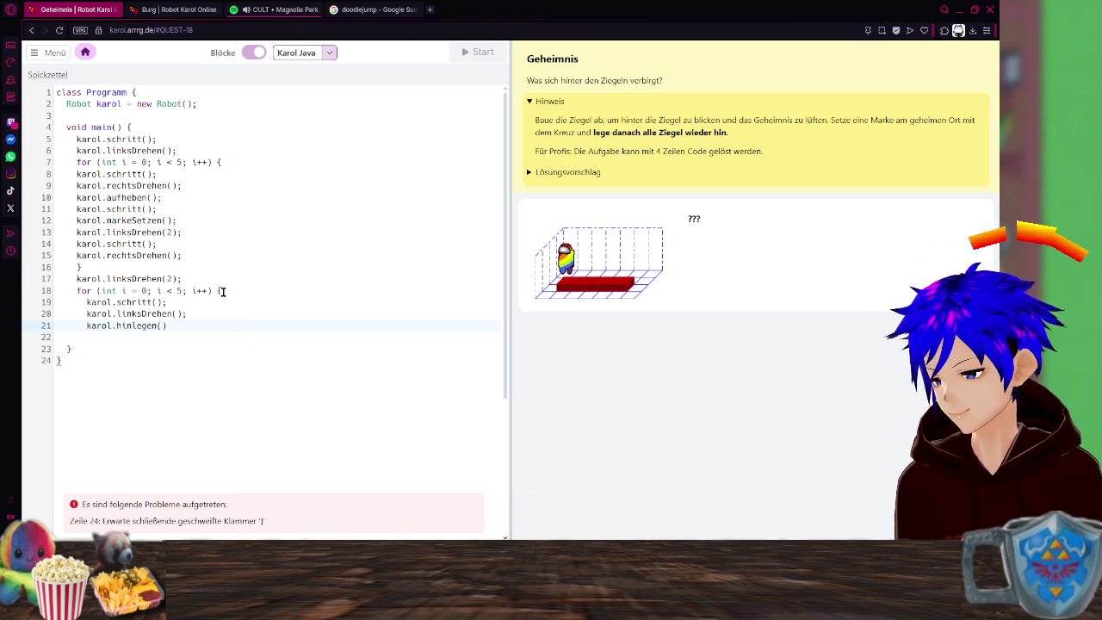
key(Return)
text(karol)
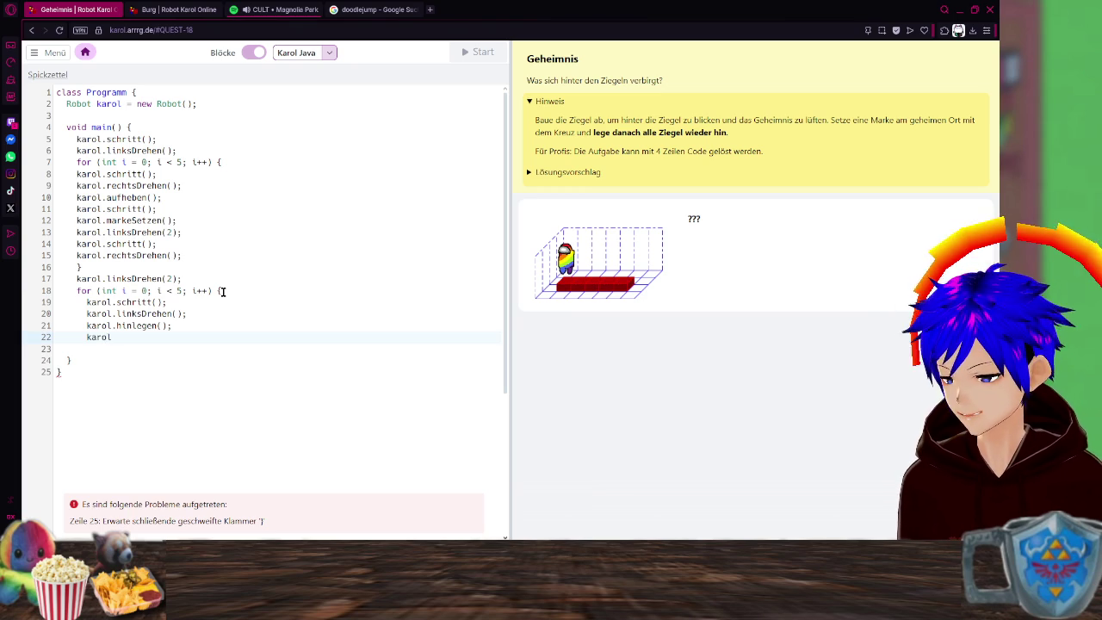
text(.)
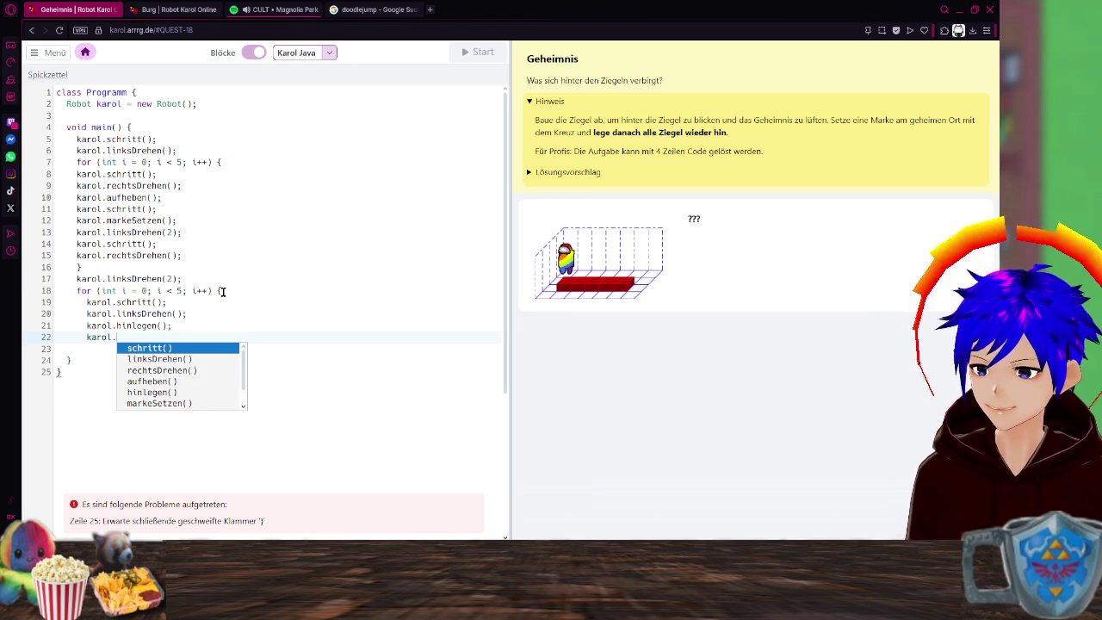
key(Down)
key(Down)
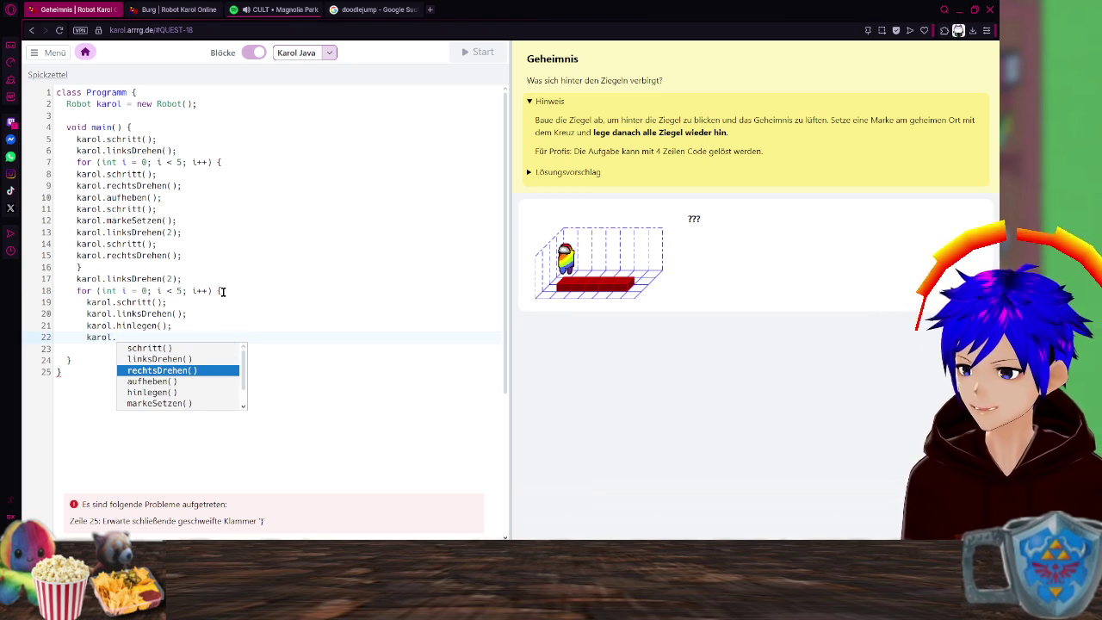
key(Return)
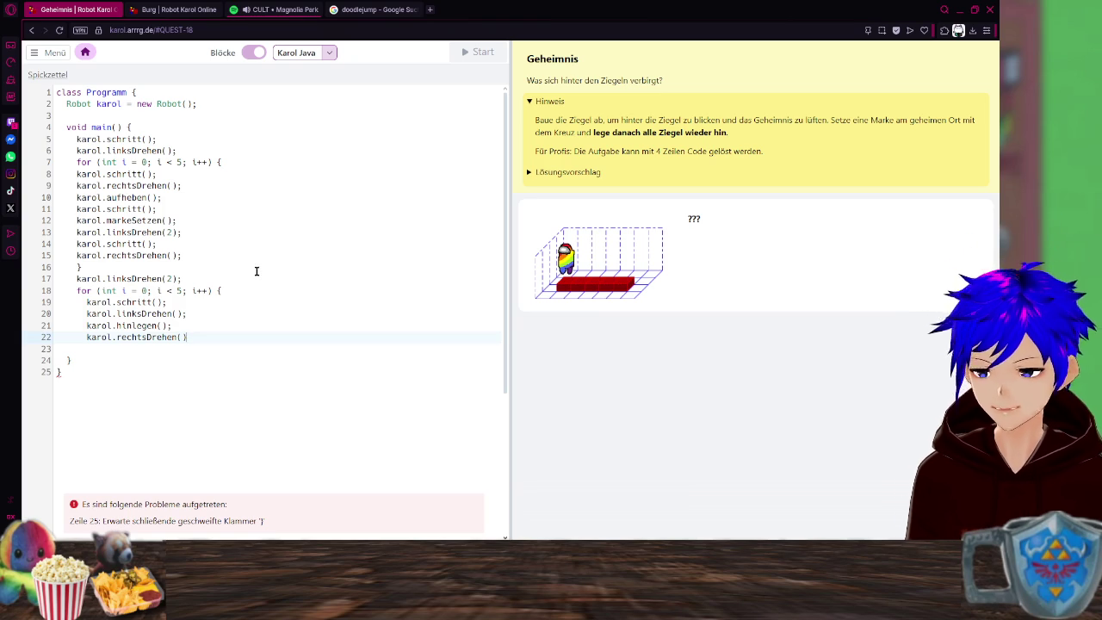
key(Return)
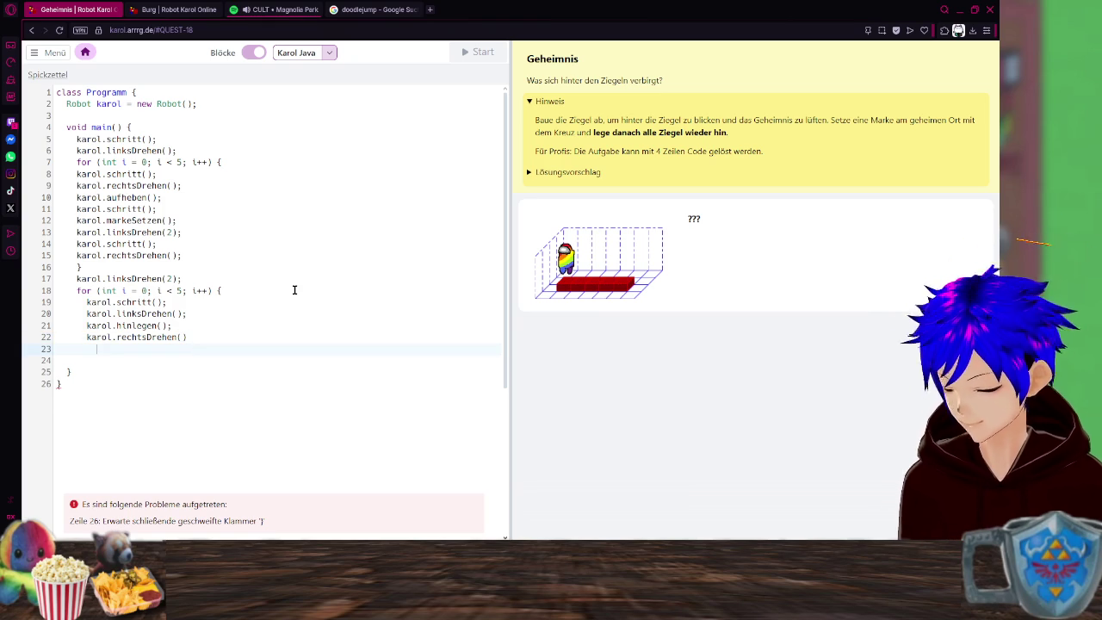
text(})
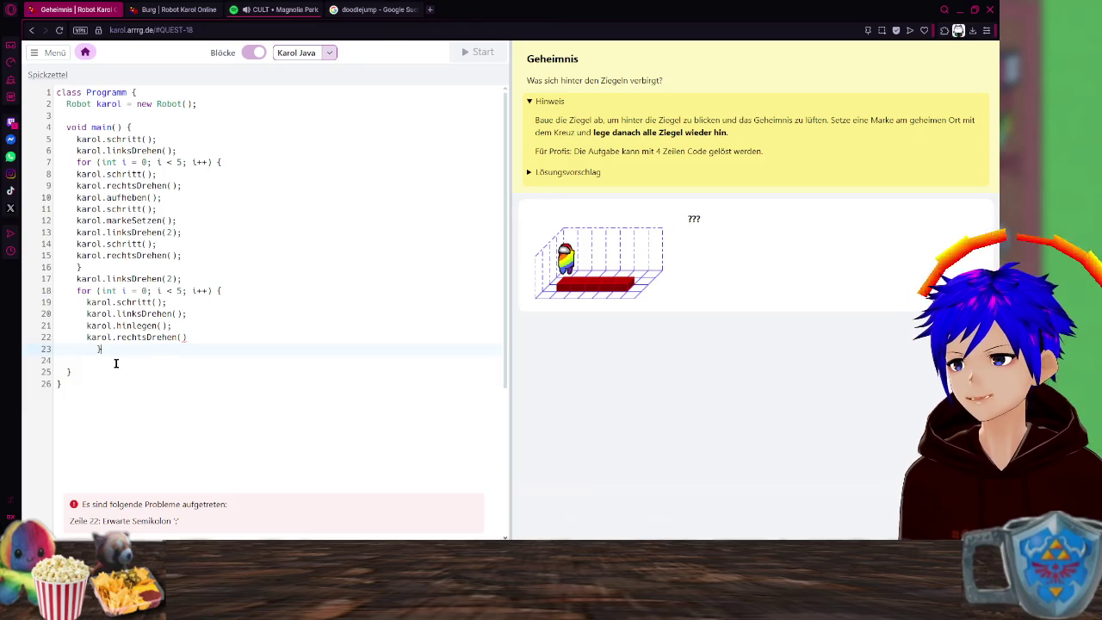
click(220, 336)
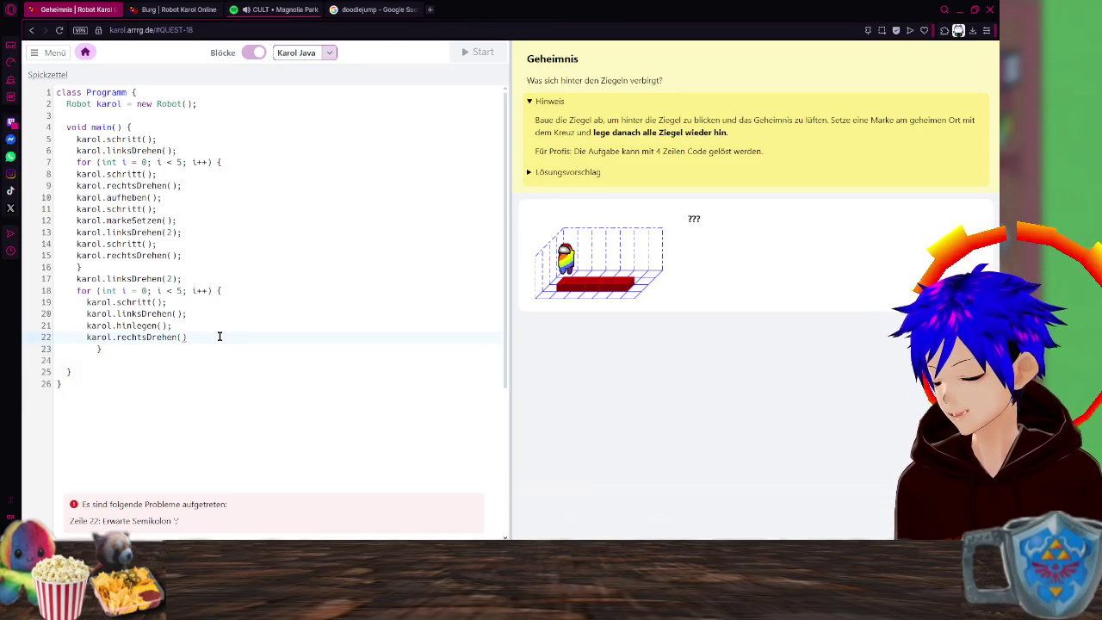
Terminate line 22 with a semicolon and run the Geheimnis program twice to test it.
text(;)
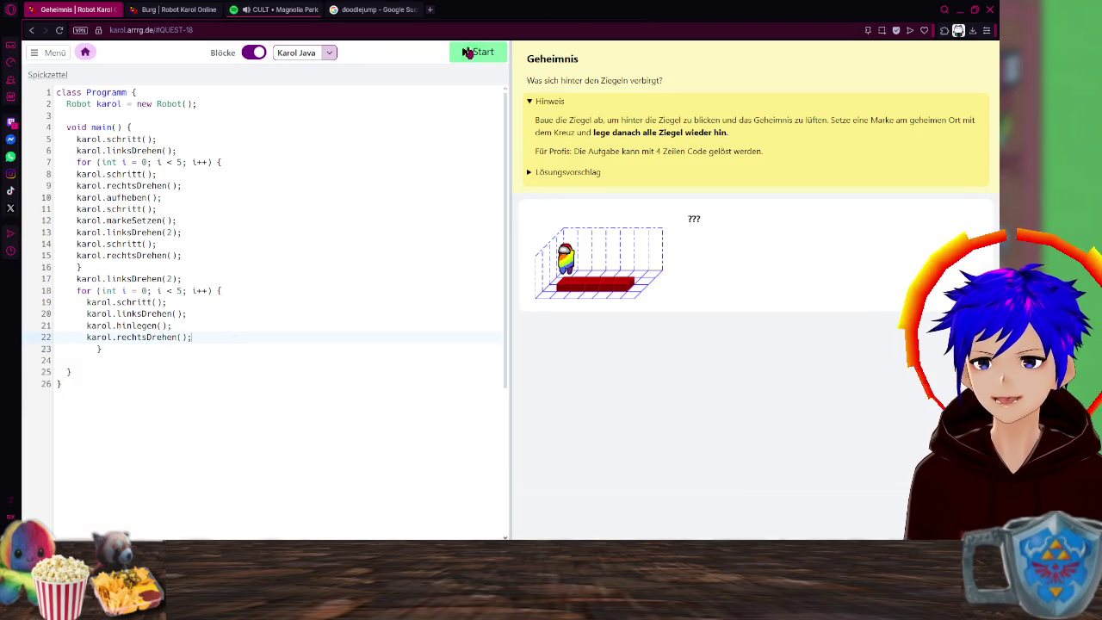
click(466, 53)
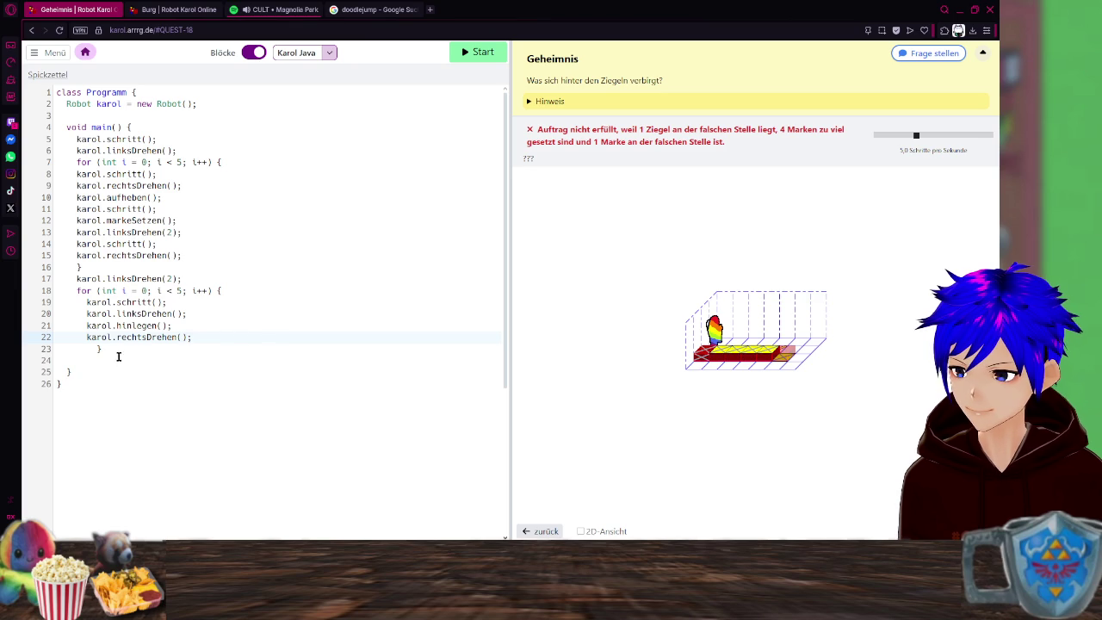
drag(118, 356, 66, 287)
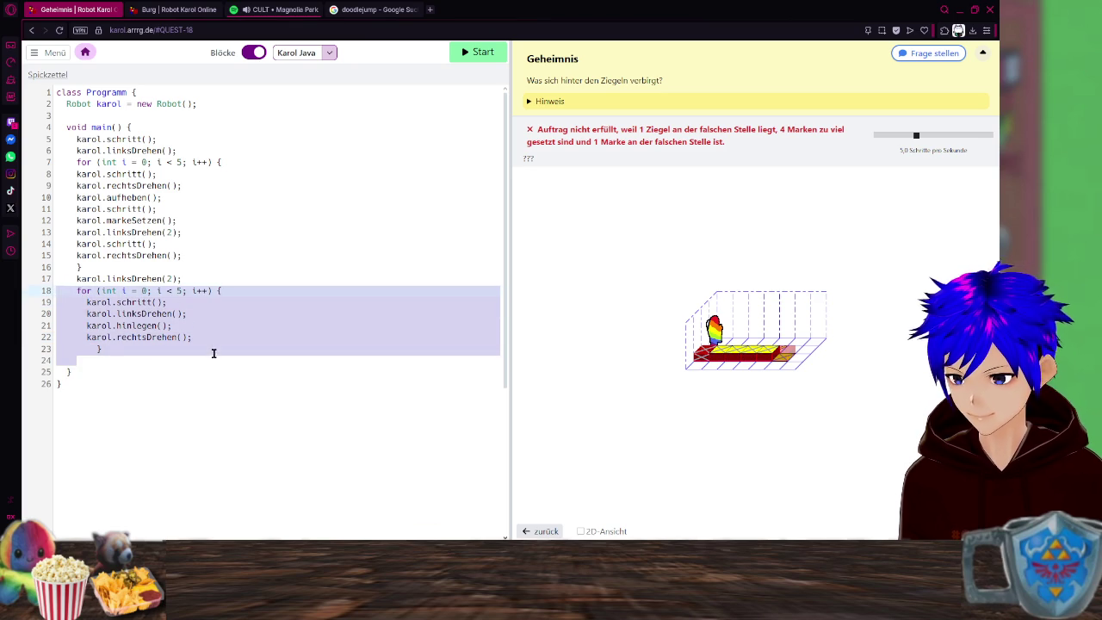
click(185, 395)
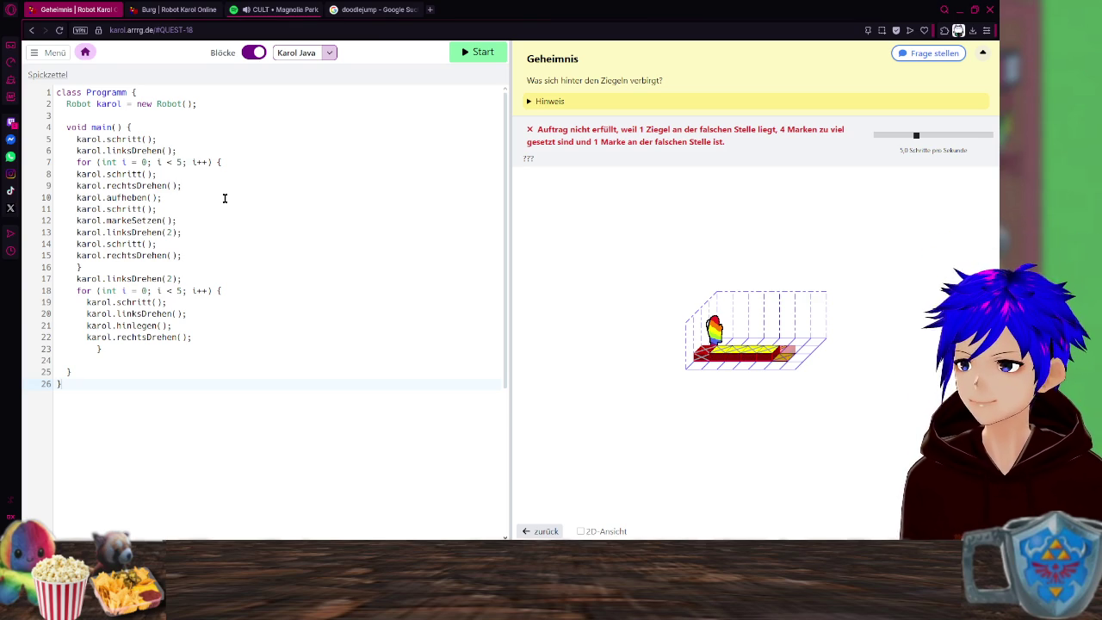
click(478, 60)
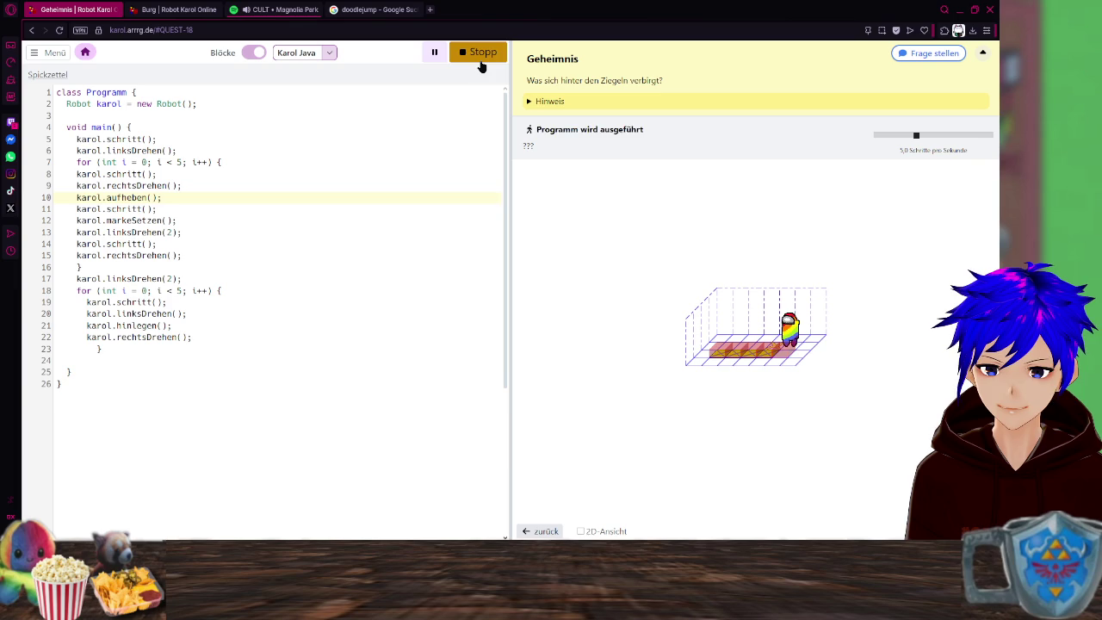
Slow the simulation to 1.5 steps per second, rerun the program and abort it partway.
click(480, 56)
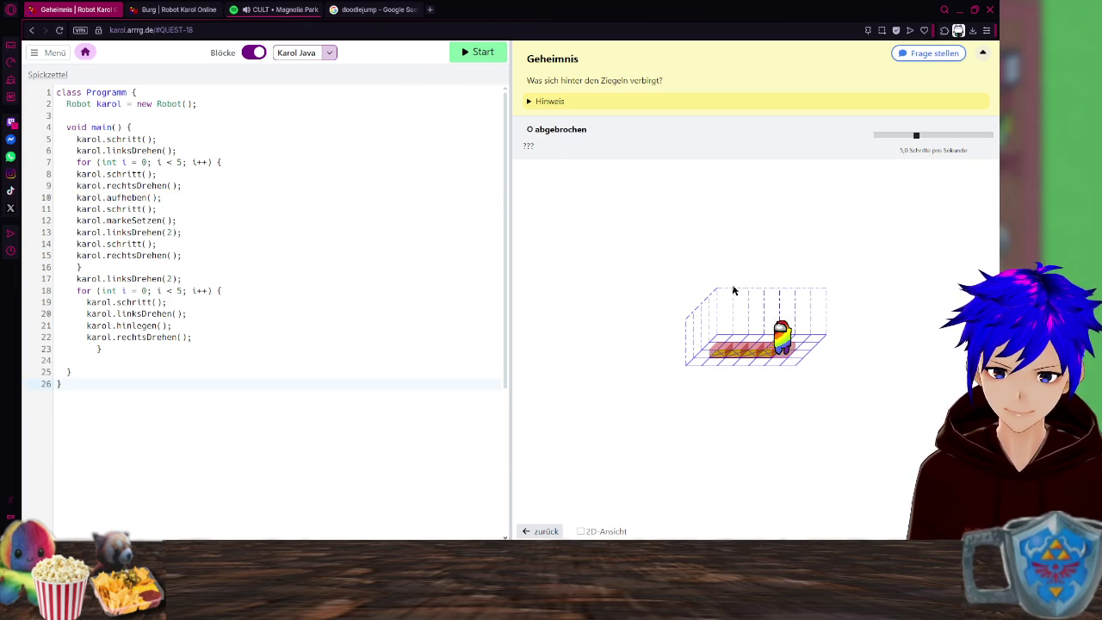
drag(911, 139, 892, 140)
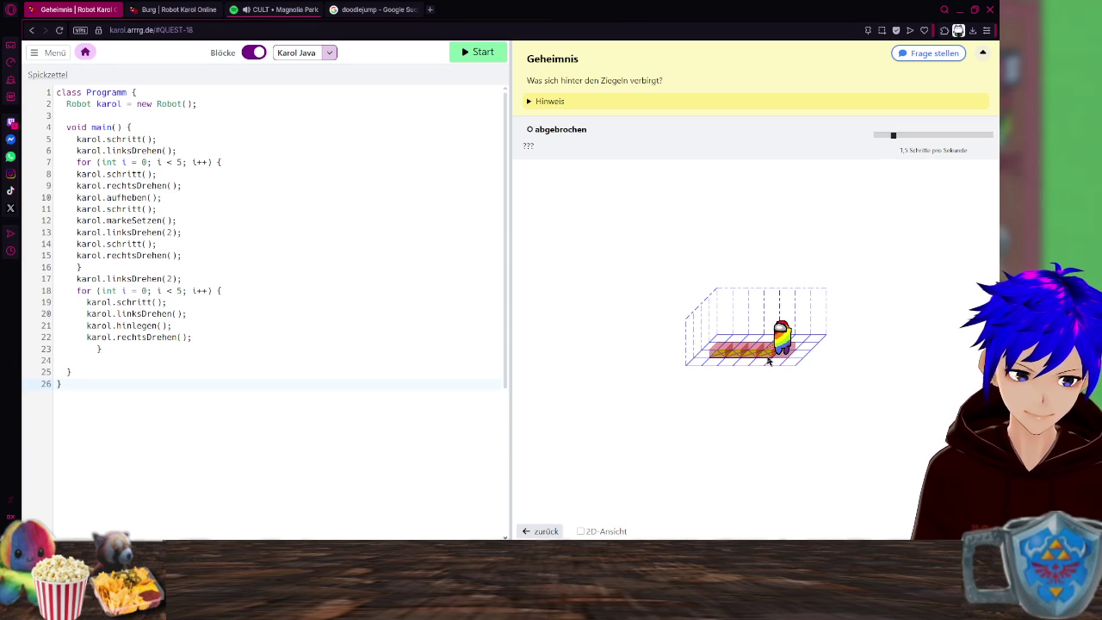
click(483, 53)
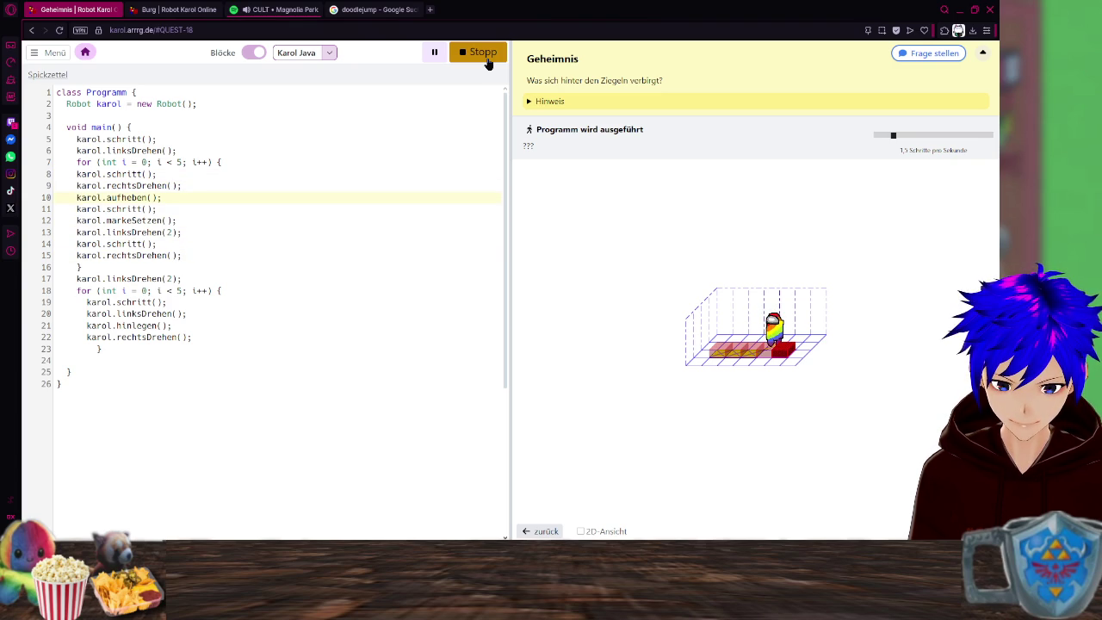
click(487, 58)
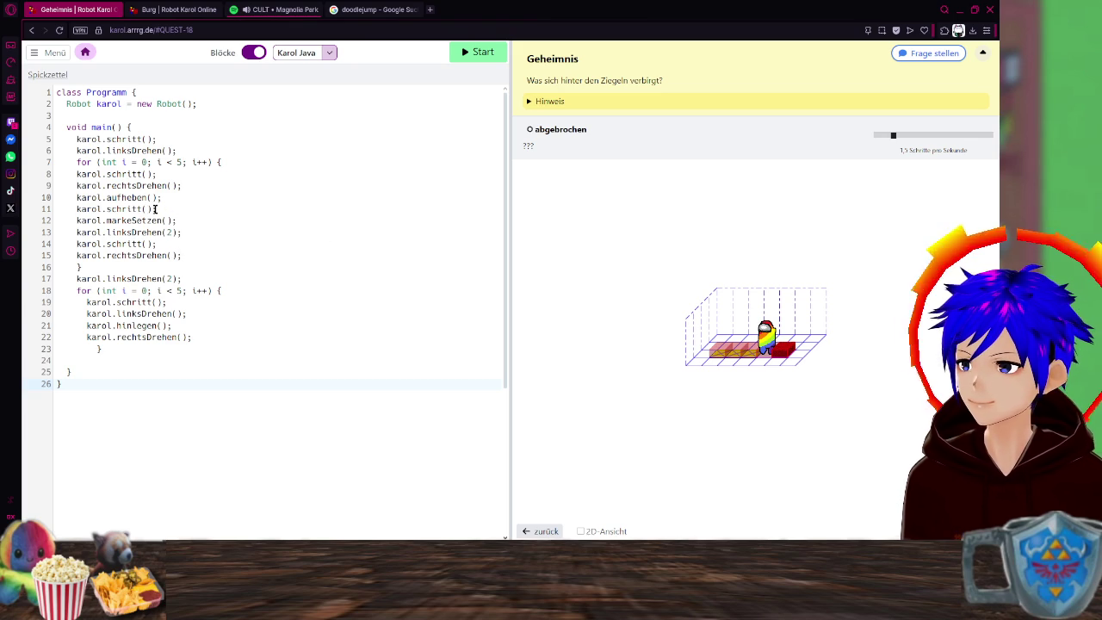
Check the linksDrehen(2) line, delete empty line 24 after the second loop, and rerun the program.
click(177, 267)
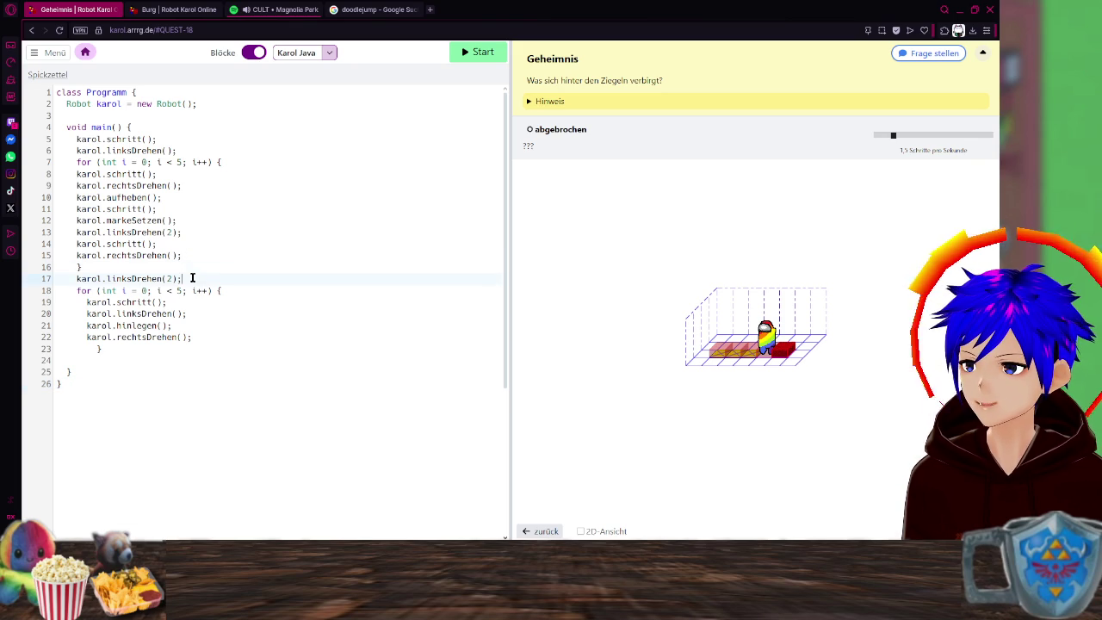
drag(190, 278, 74, 278)
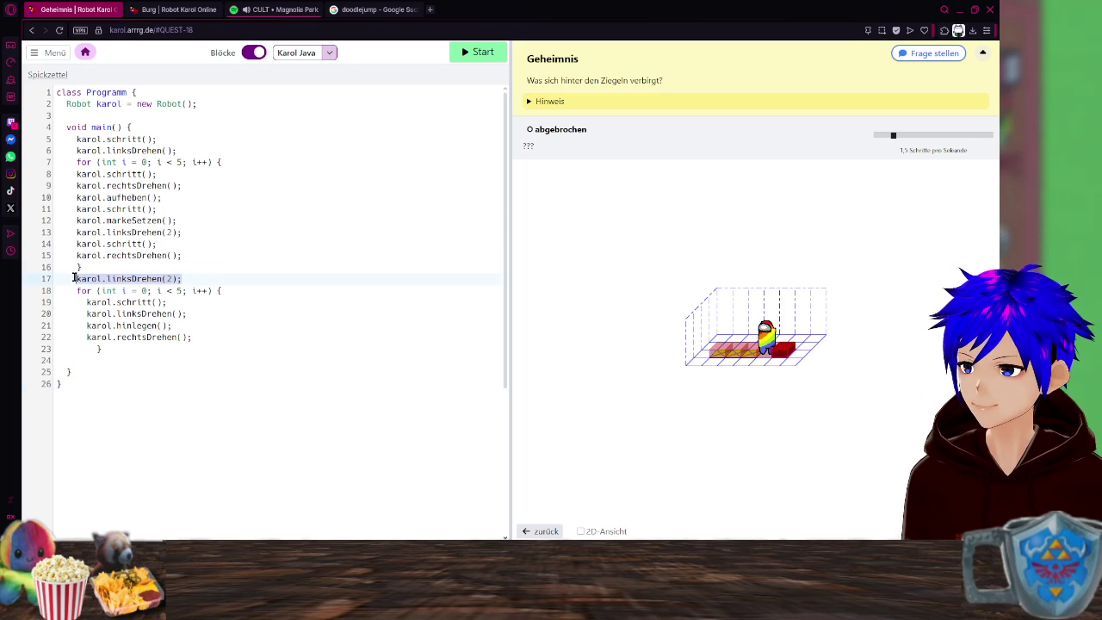
click(205, 278)
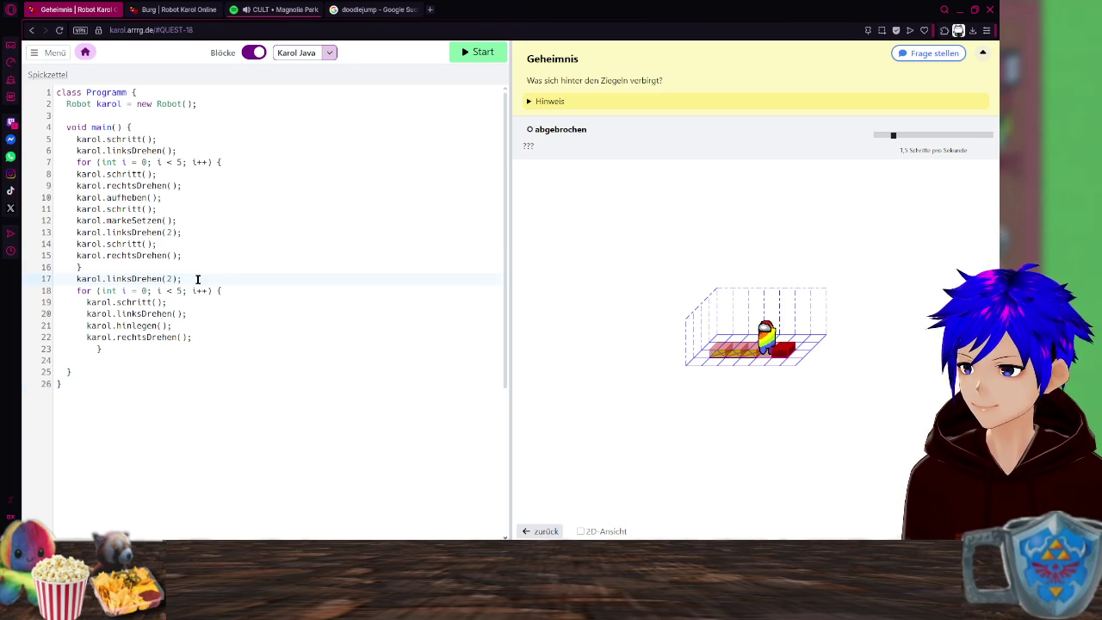
click(98, 364)
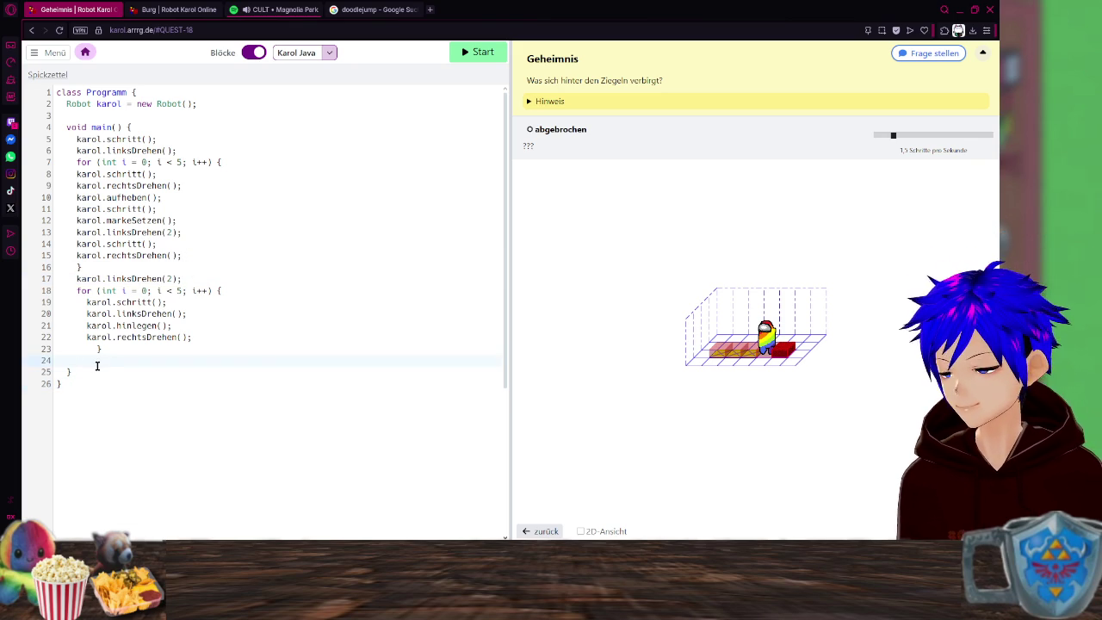
key(BackSpace)
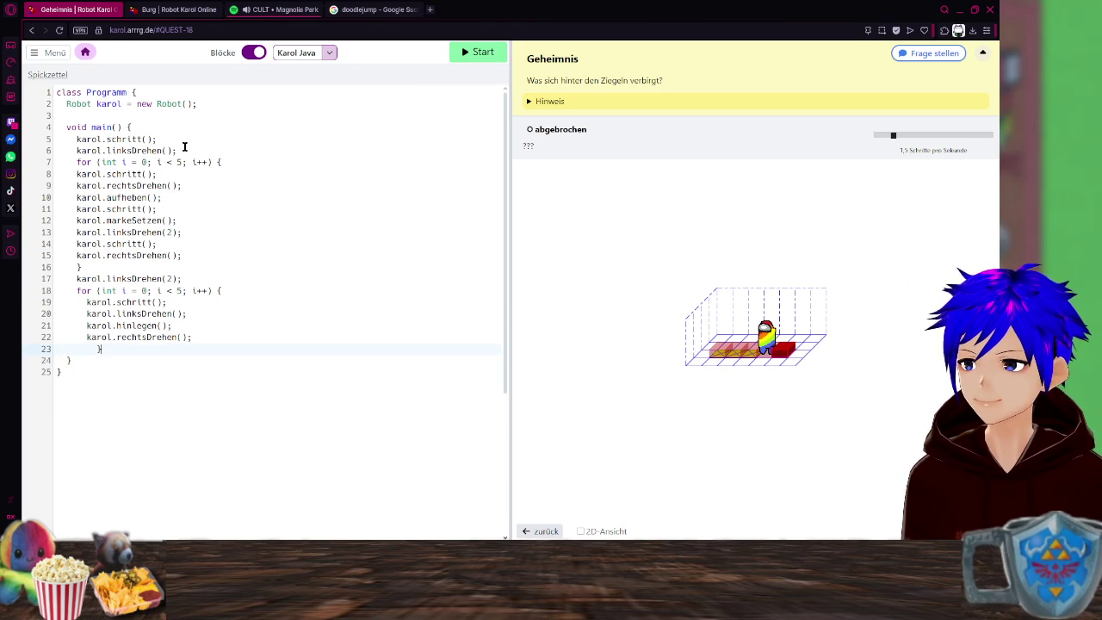
click(495, 62)
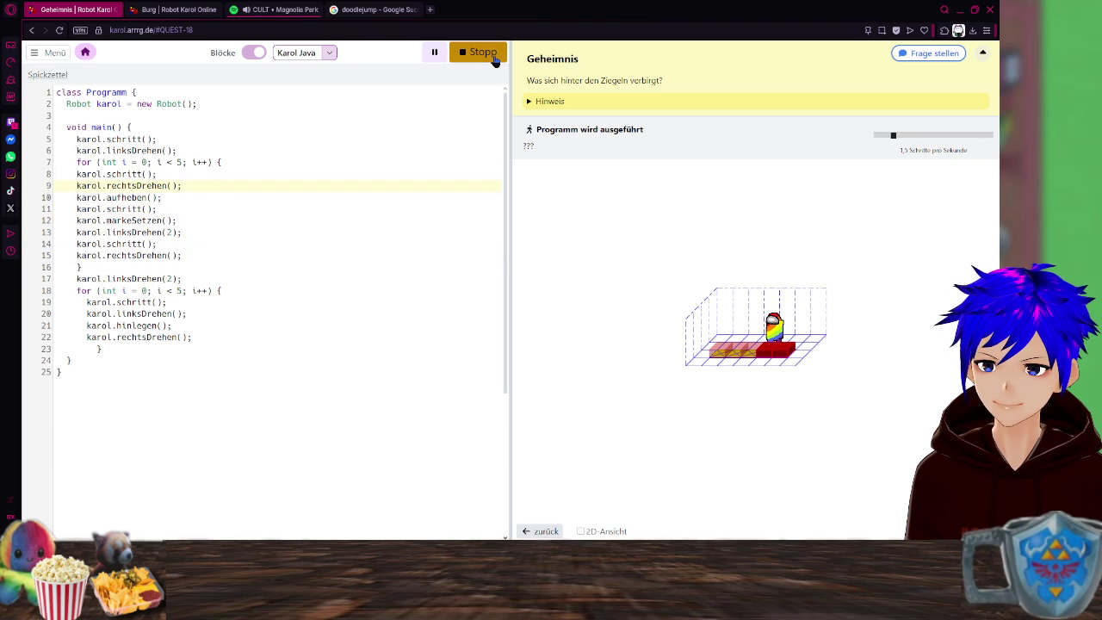
Restart the run, raise the speed to about 3.0 steps per second, and abort once the bricks are uncovered.
click(495, 59)
click(495, 59)
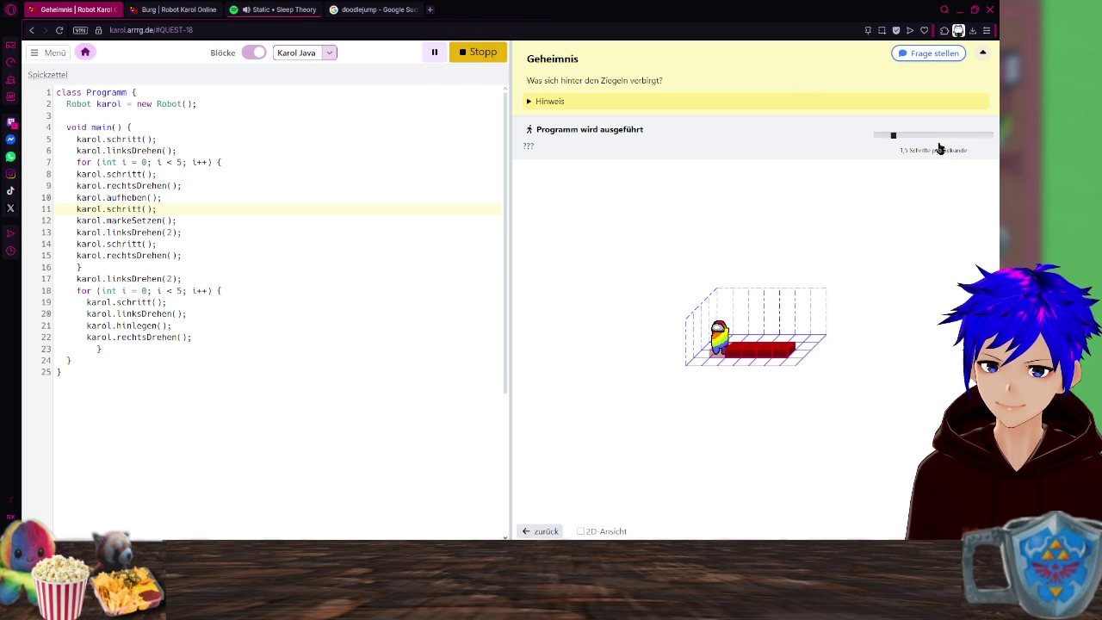
drag(896, 140, 906, 139)
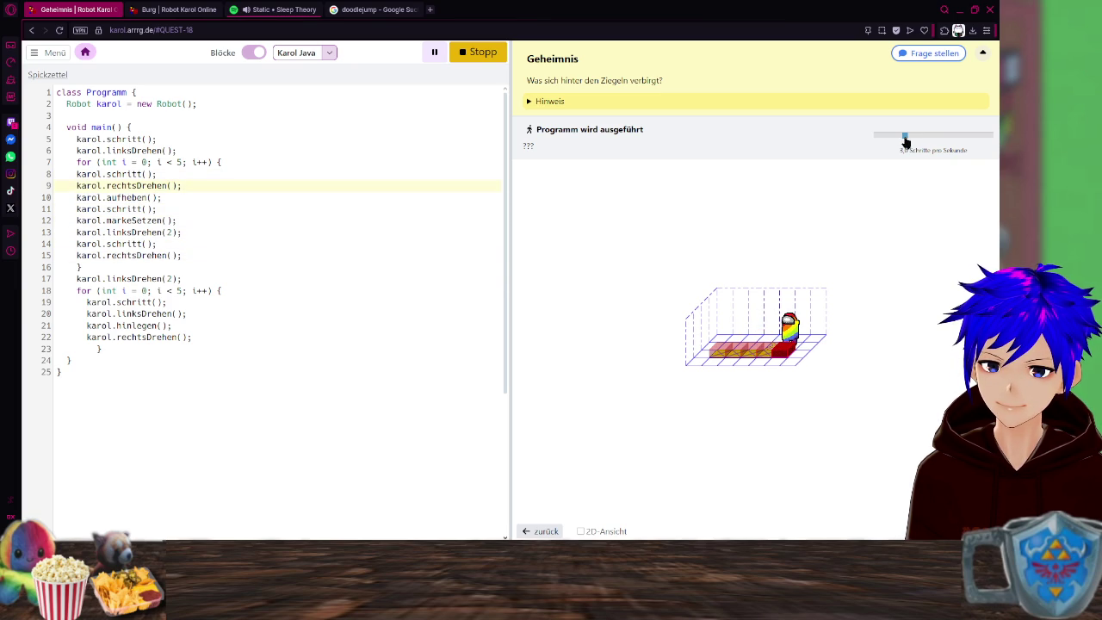
click(472, 51)
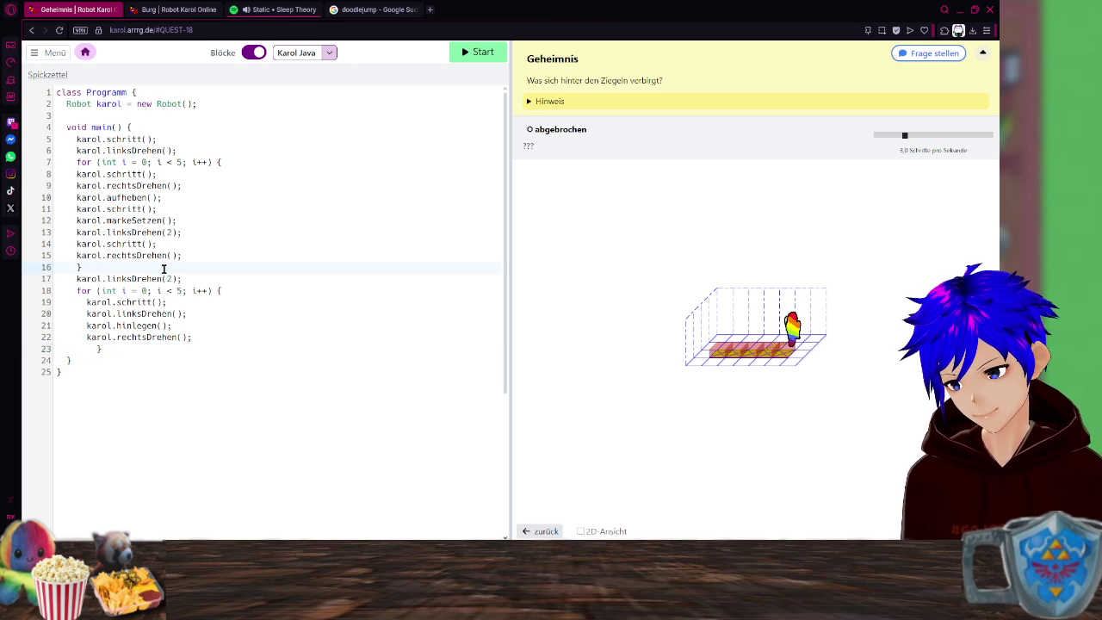
Add a karol.schritt(); line before the second loop and run the full program.
key(Return)
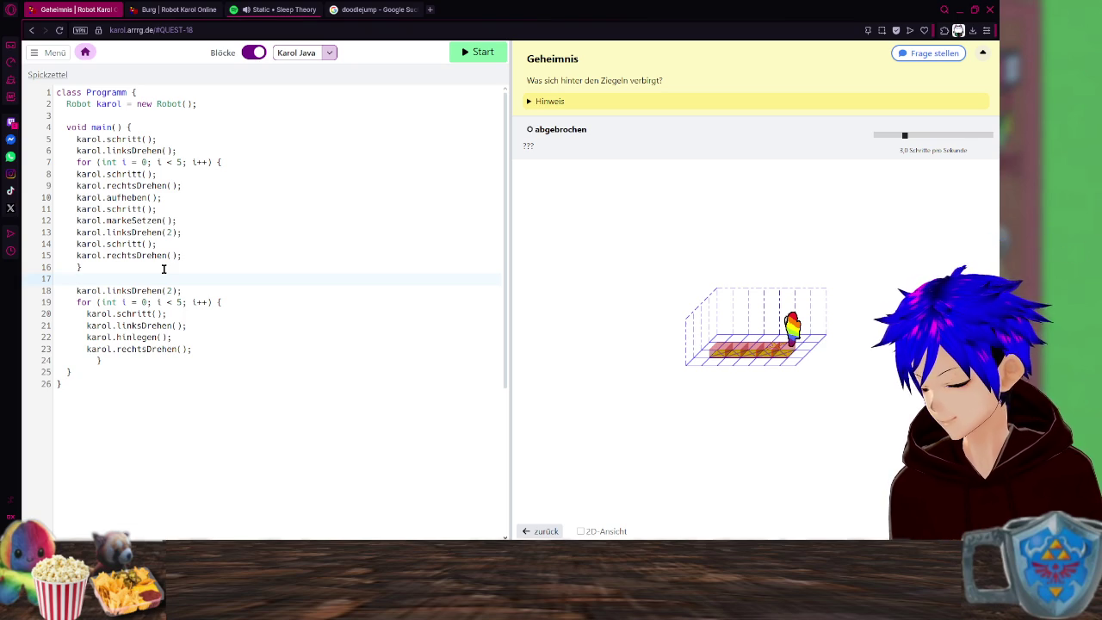
text(katrol)
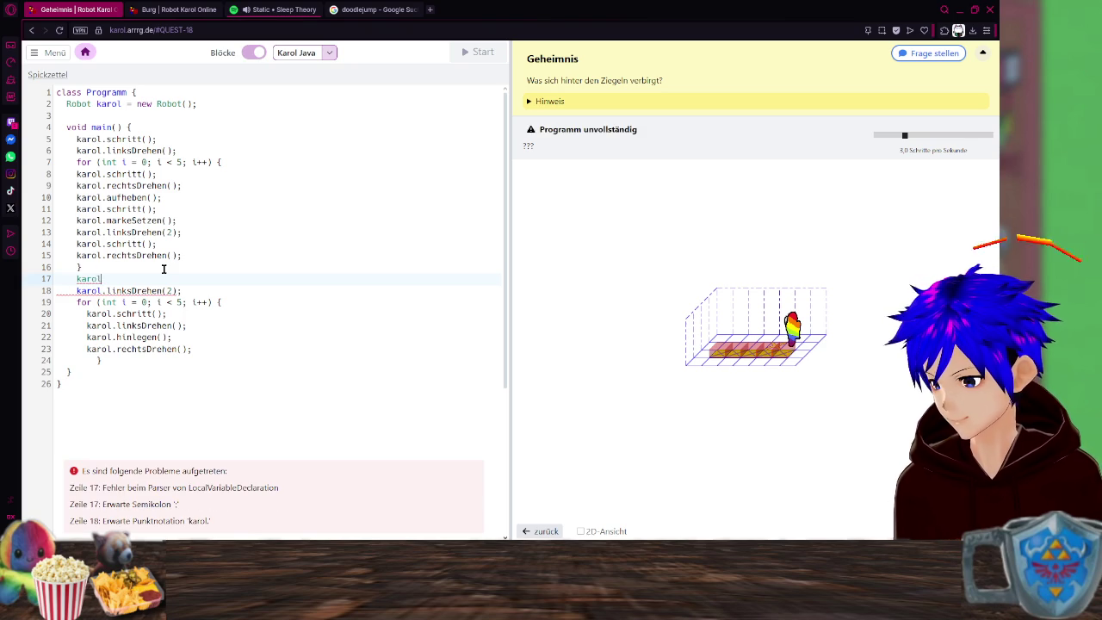
text(.)
key(Return)
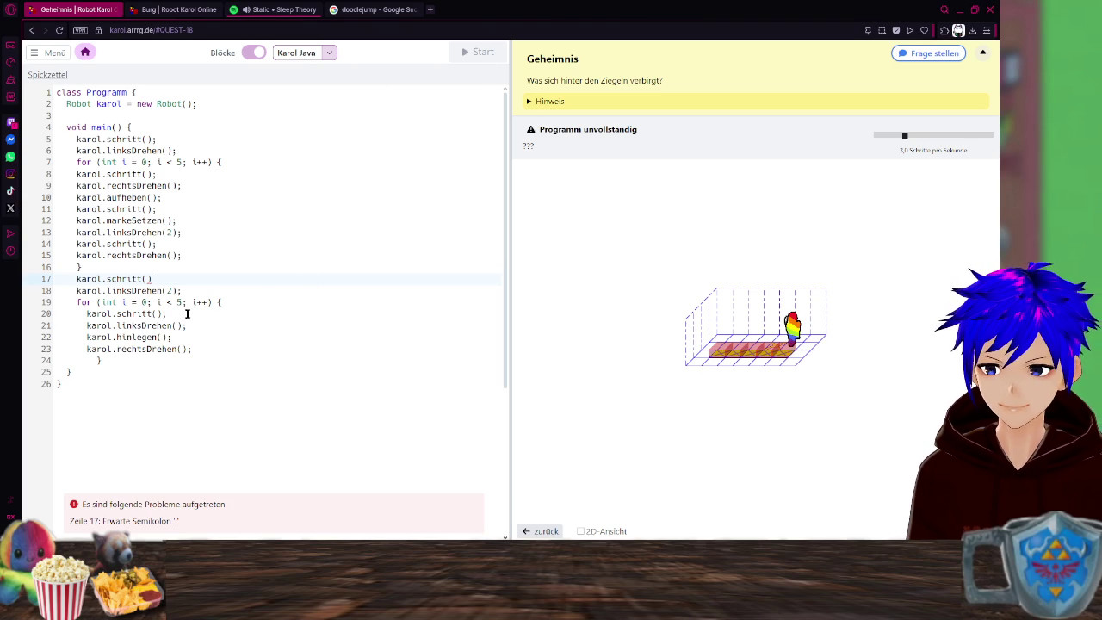
text(;)
click(335, 347)
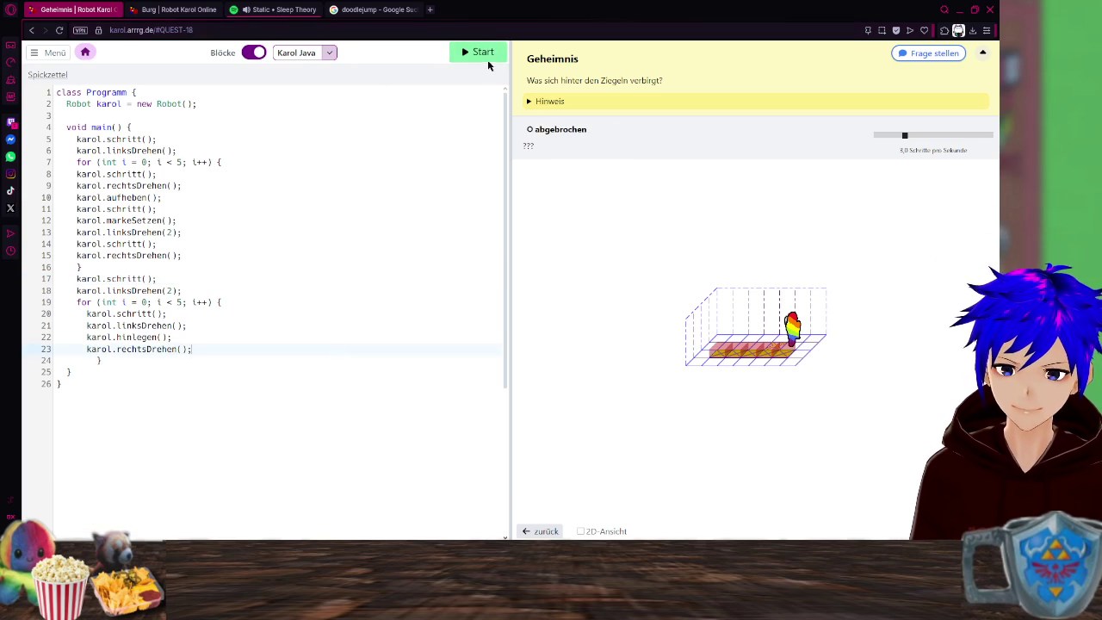
click(482, 56)
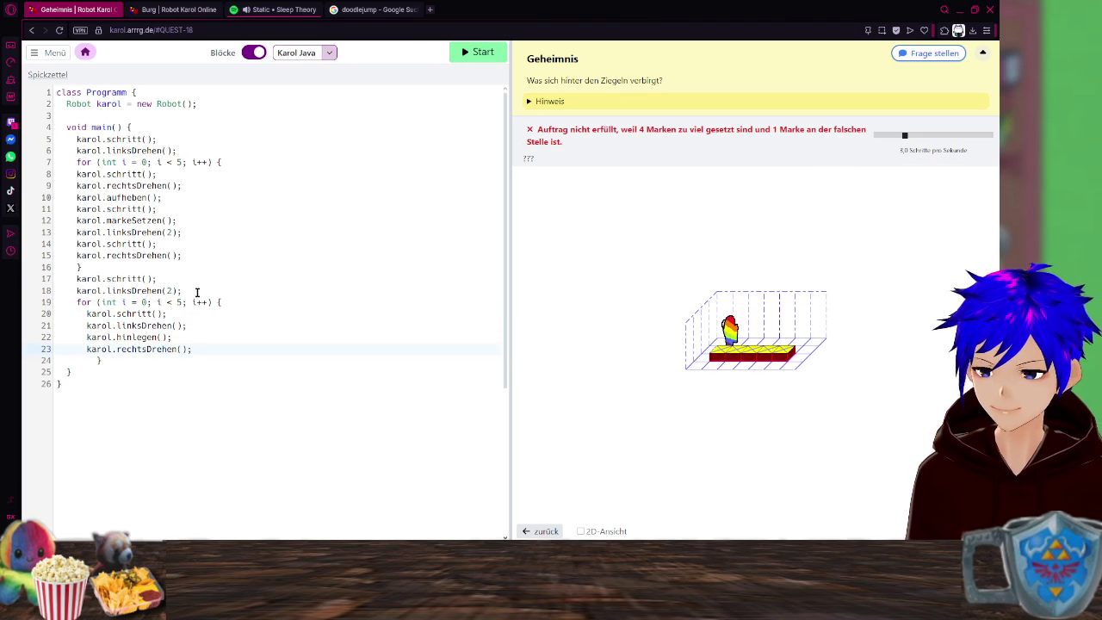
click(205, 252)
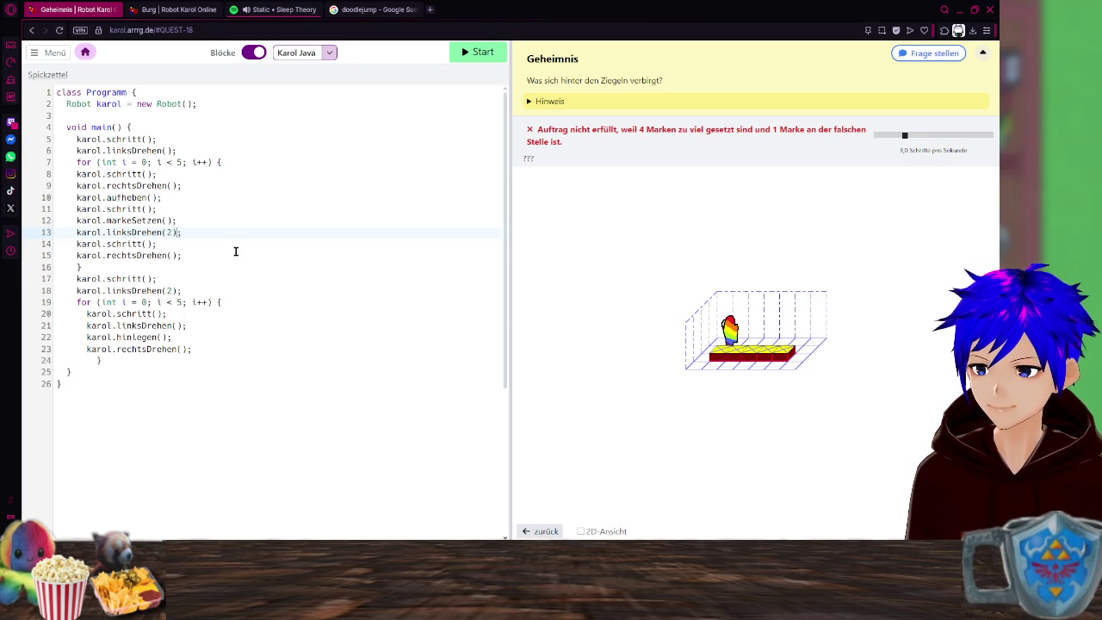
Insert karol.markeLöschen(); as line 15, after the first loop's last karol.schritt();.
click(152, 243)
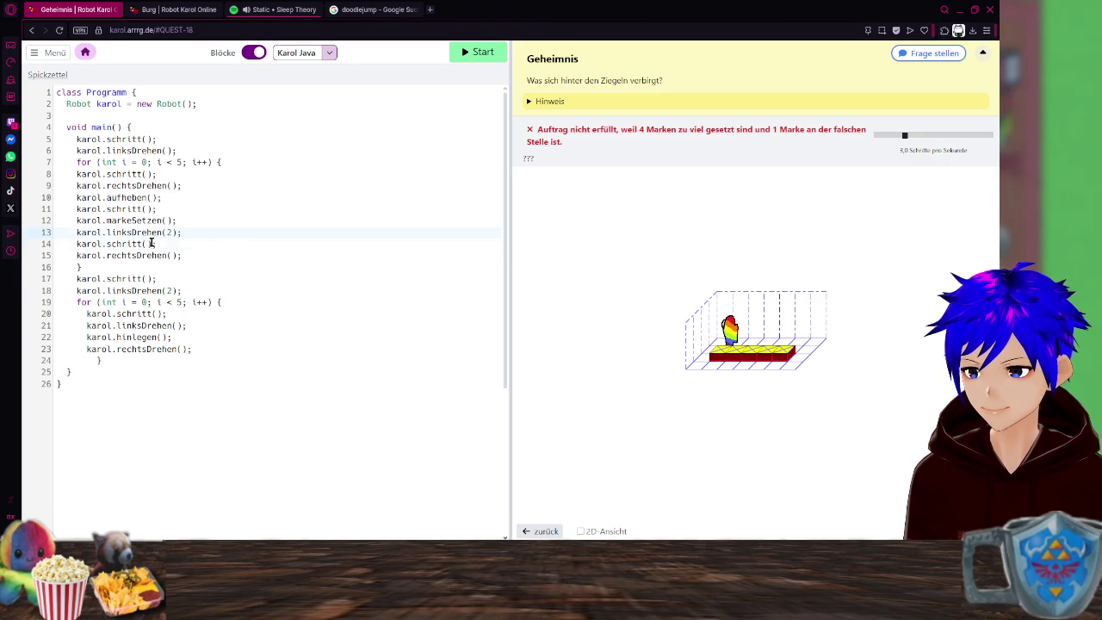
key(Return)
key(BackSpace)
key(BackSpace)
key(BackSpace)
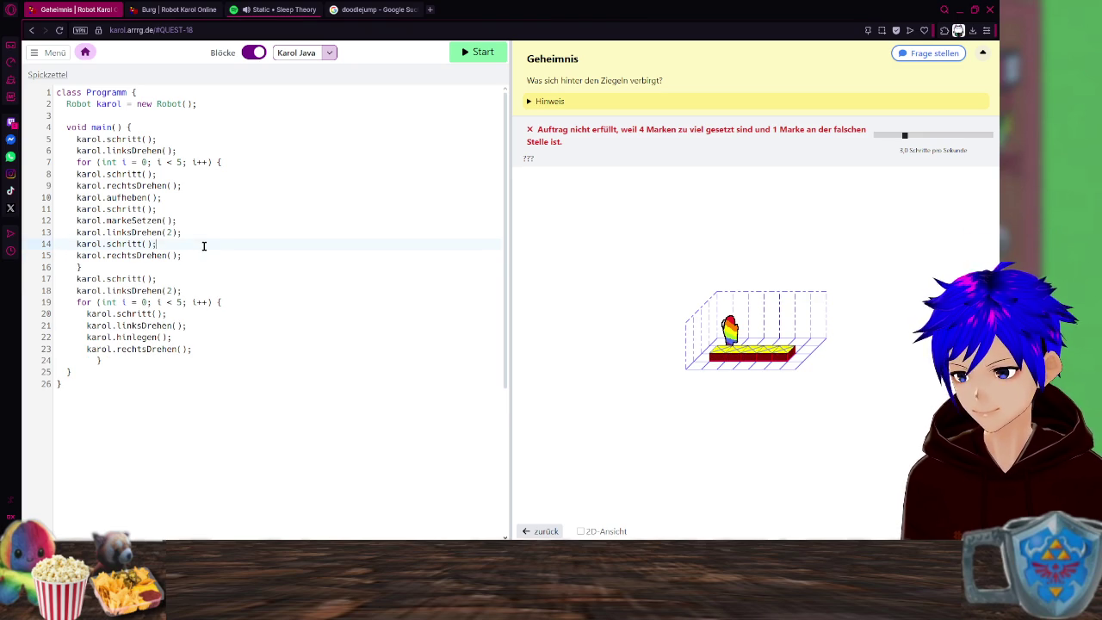
key(Return)
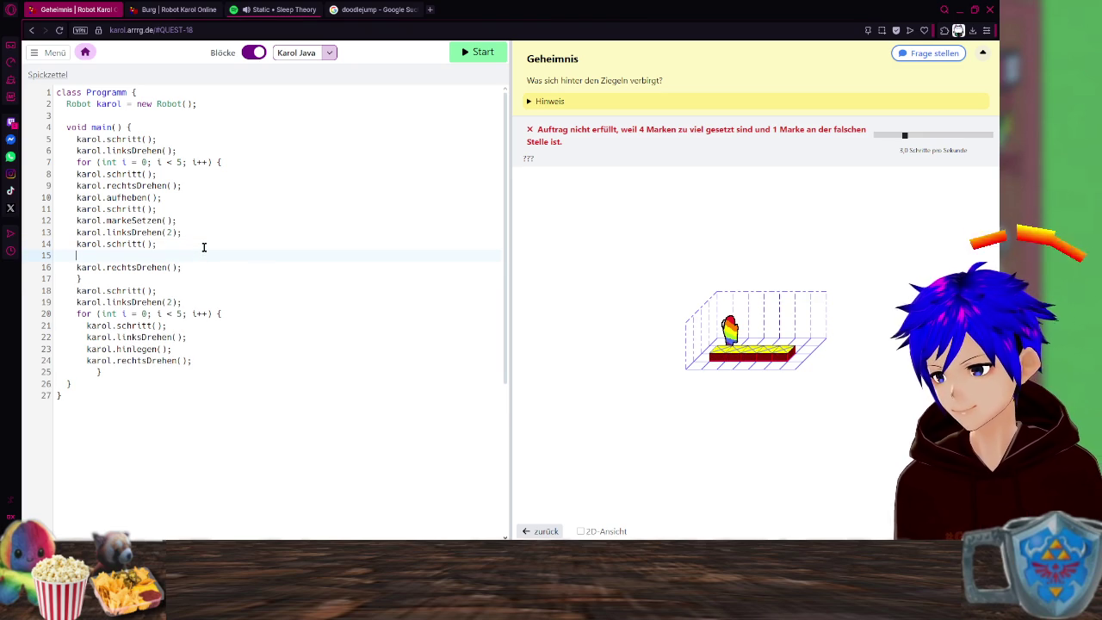
text(karol)
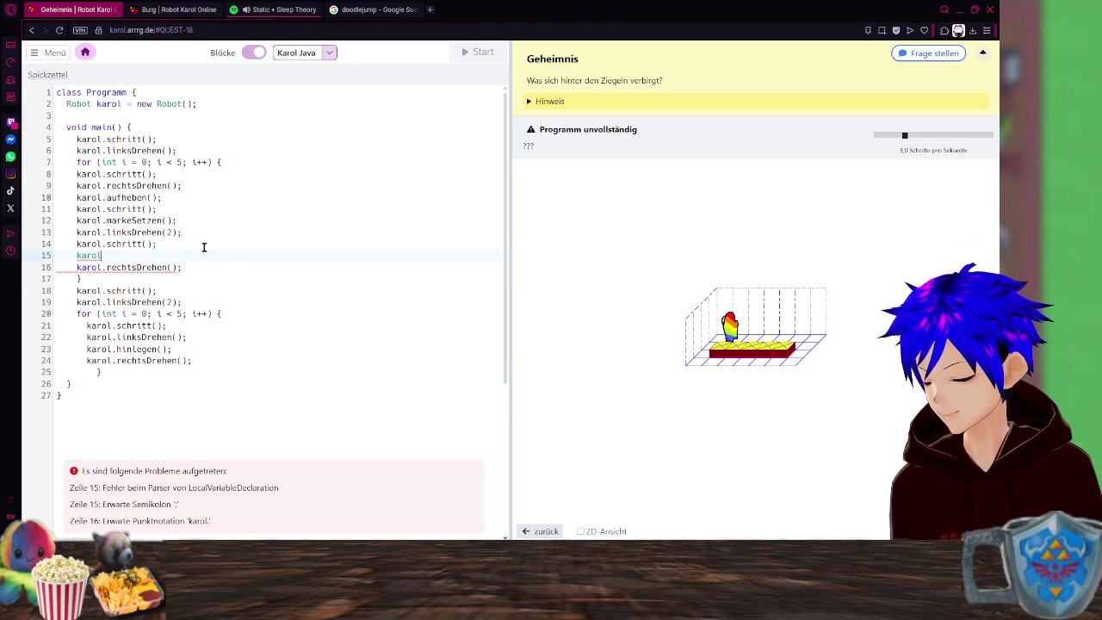
text(.)
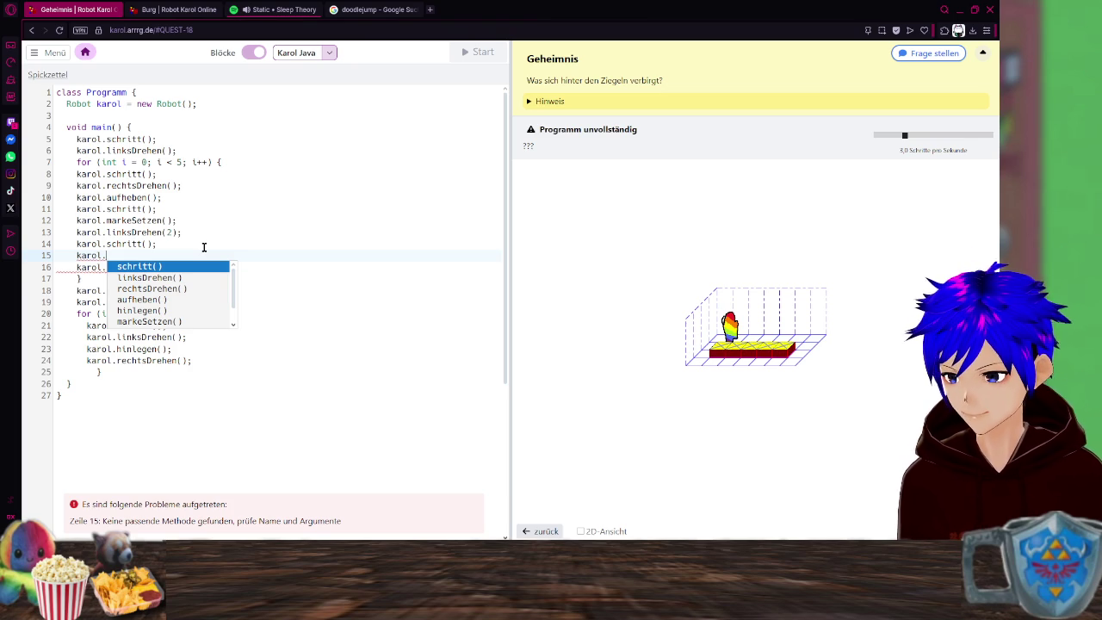
text(mar)
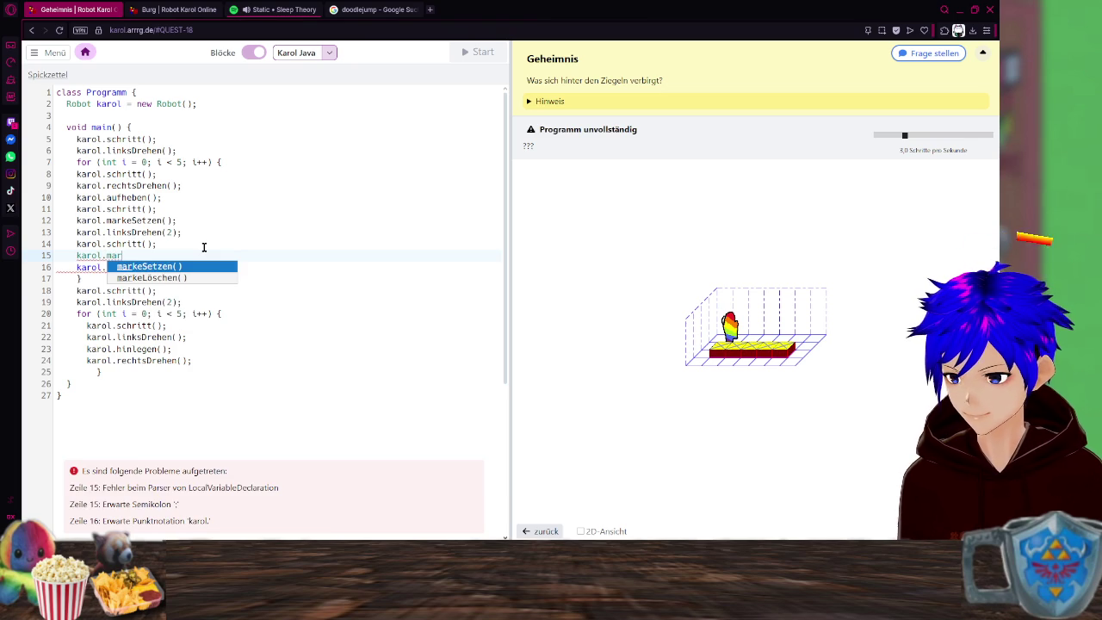
key(Down)
key(Return)
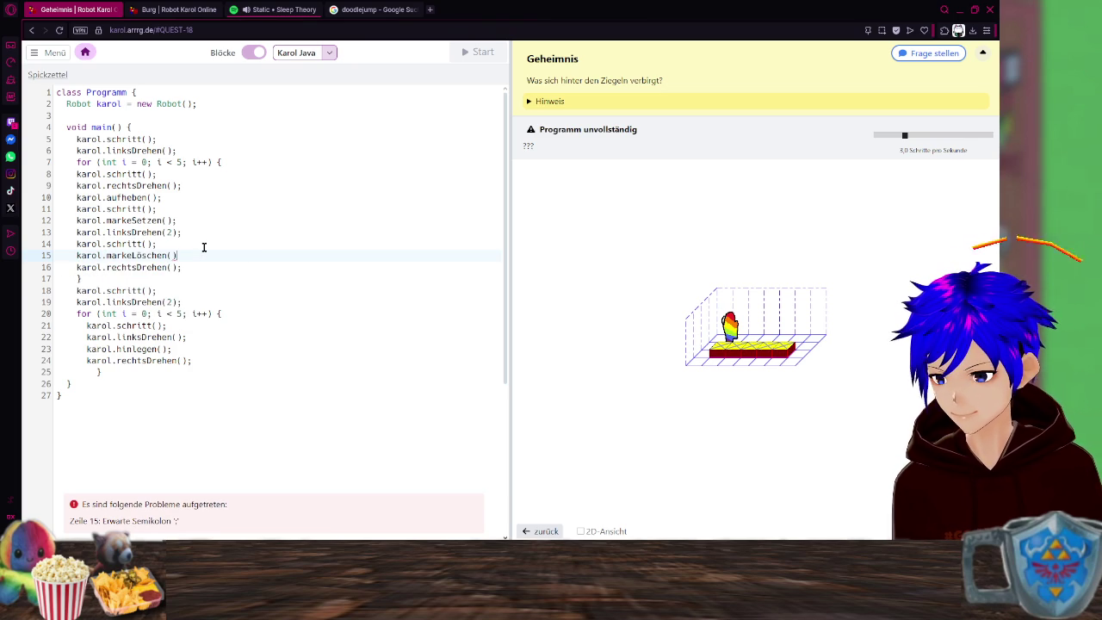
text(;)
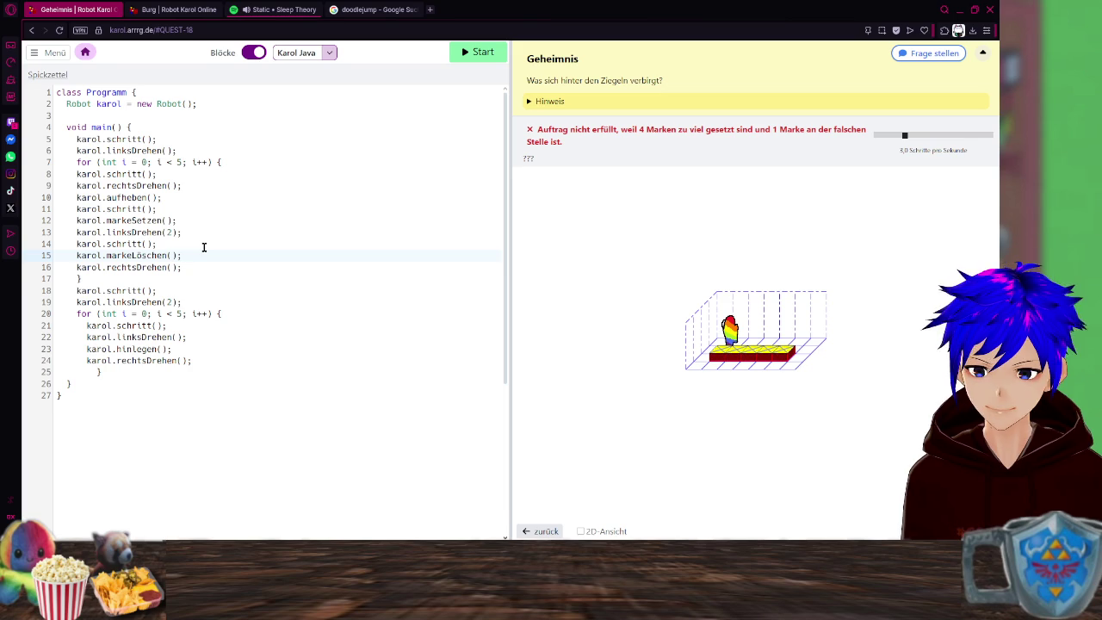
click(328, 298)
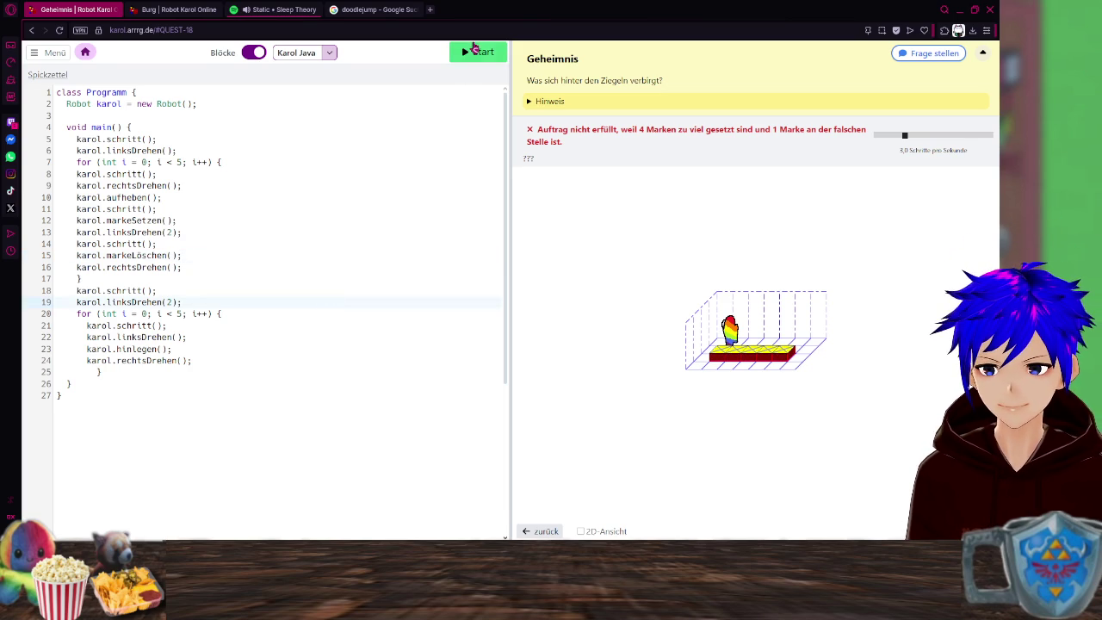
Run the revised program and abort it once Karol nears the far end of the brick row.
click(475, 50)
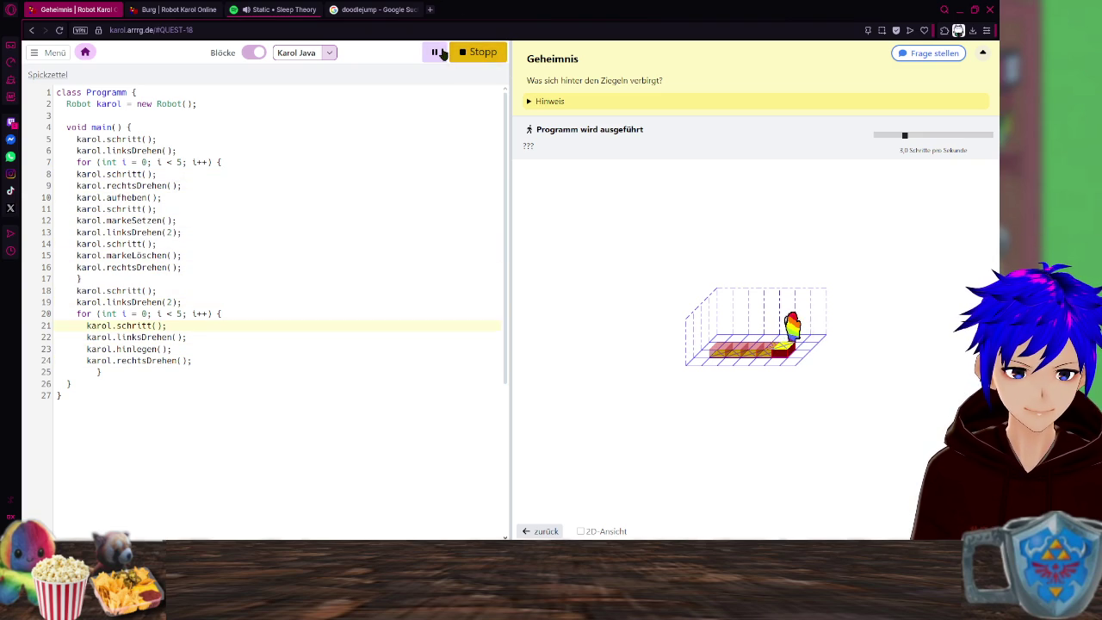
click(475, 53)
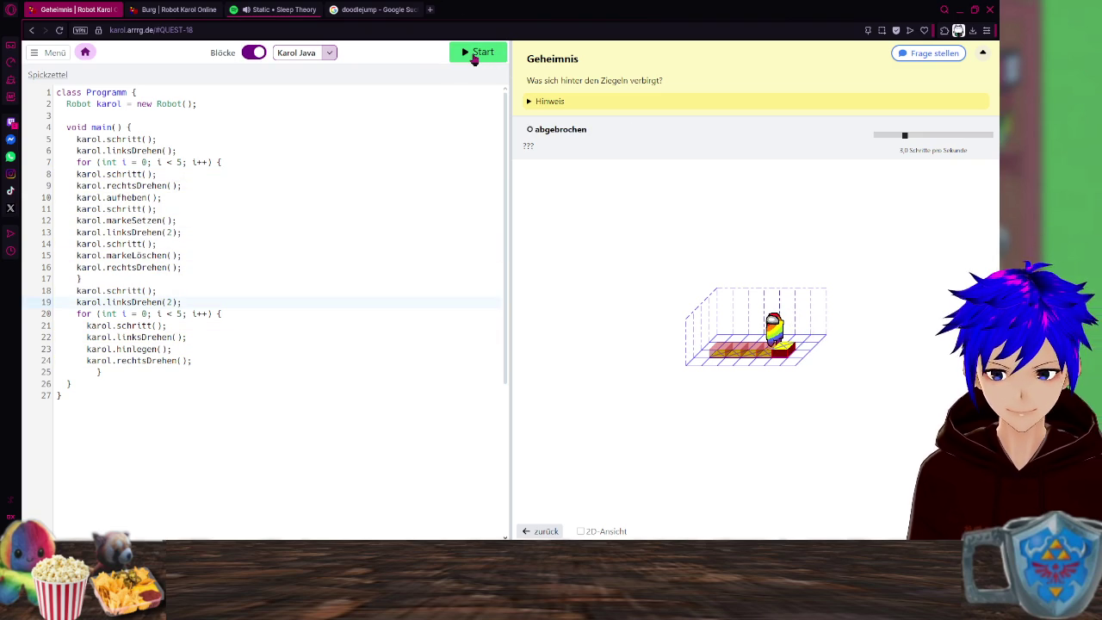
Delete the karol.markeLöschen(); line from the first loop and open an empty line in the second loop.
click(164, 327)
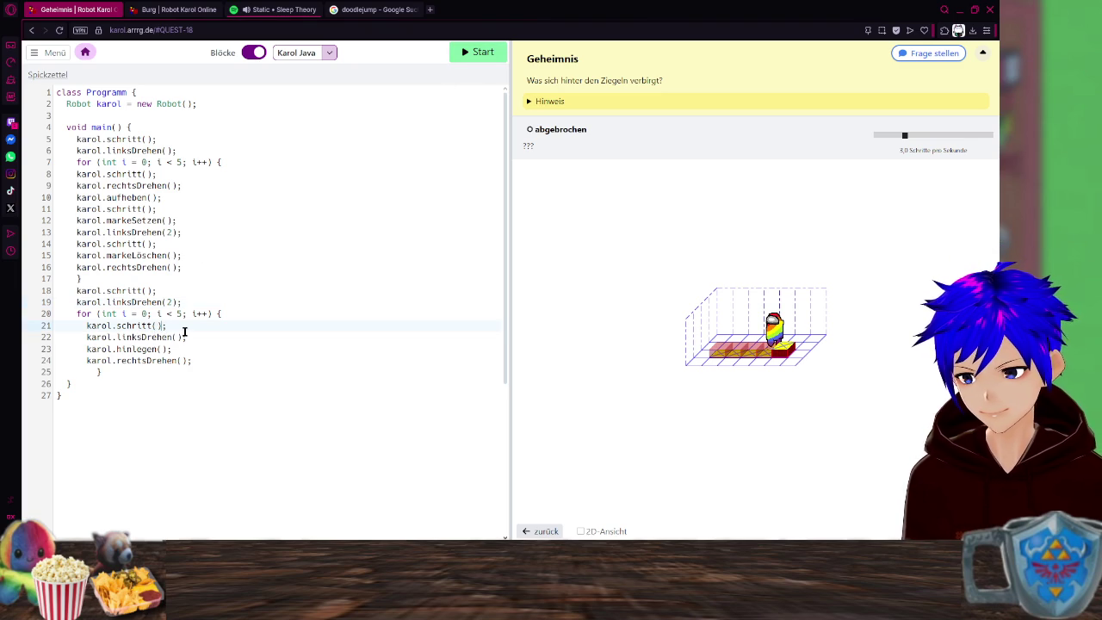
key(Return)
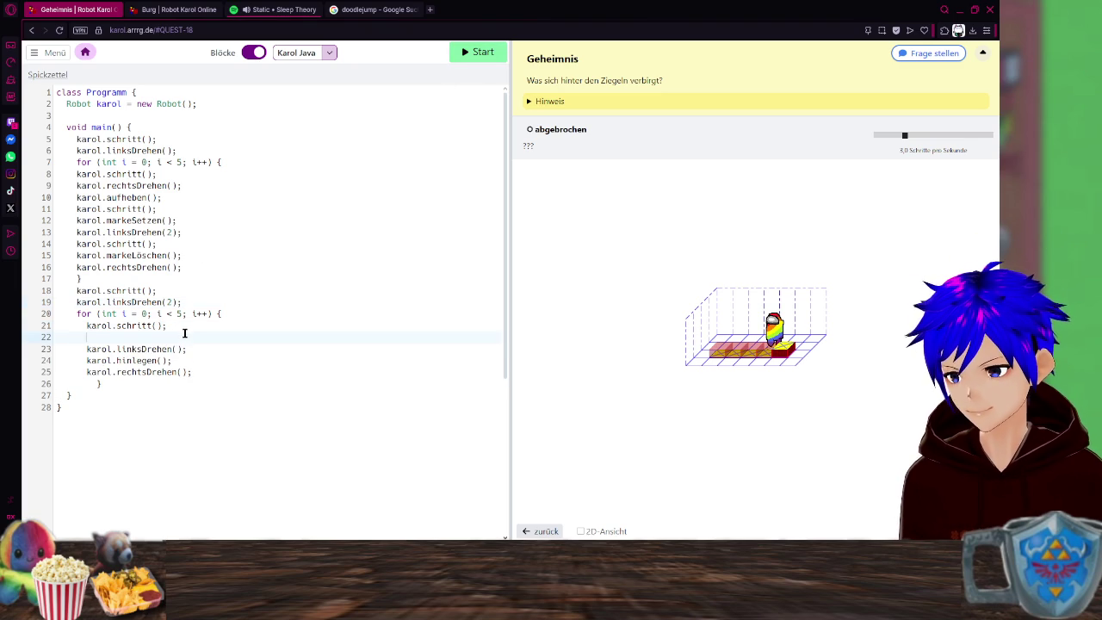
drag(182, 256, 61, 253)
key(BackSpace)
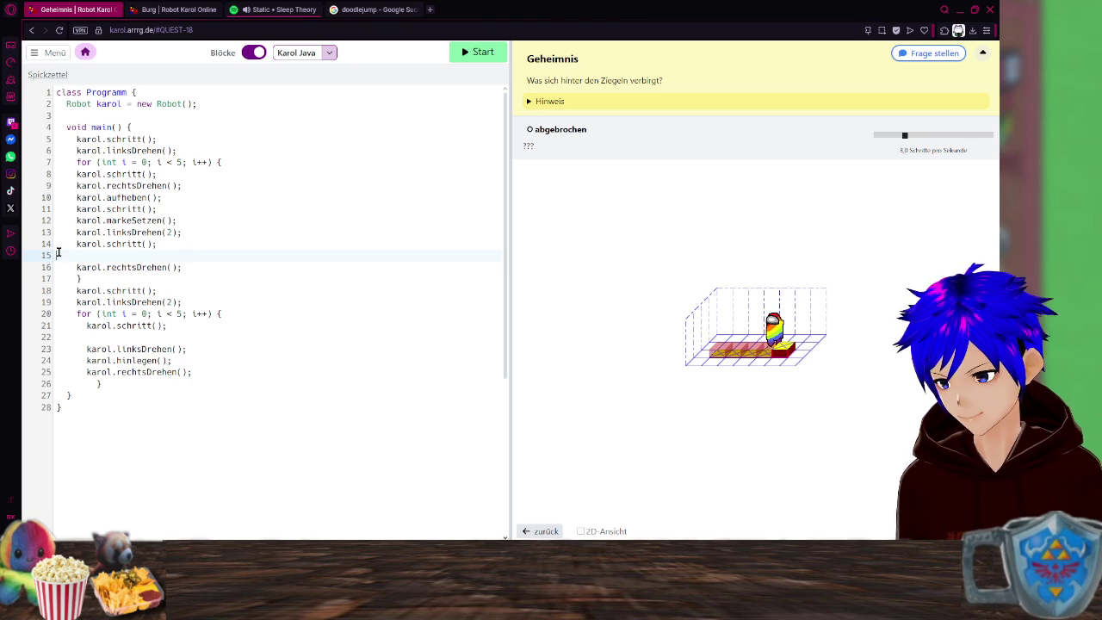
key(BackSpace)
Add karol.markeLöschen(); after karol.schritt() in the second loop and run the program.
click(192, 325)
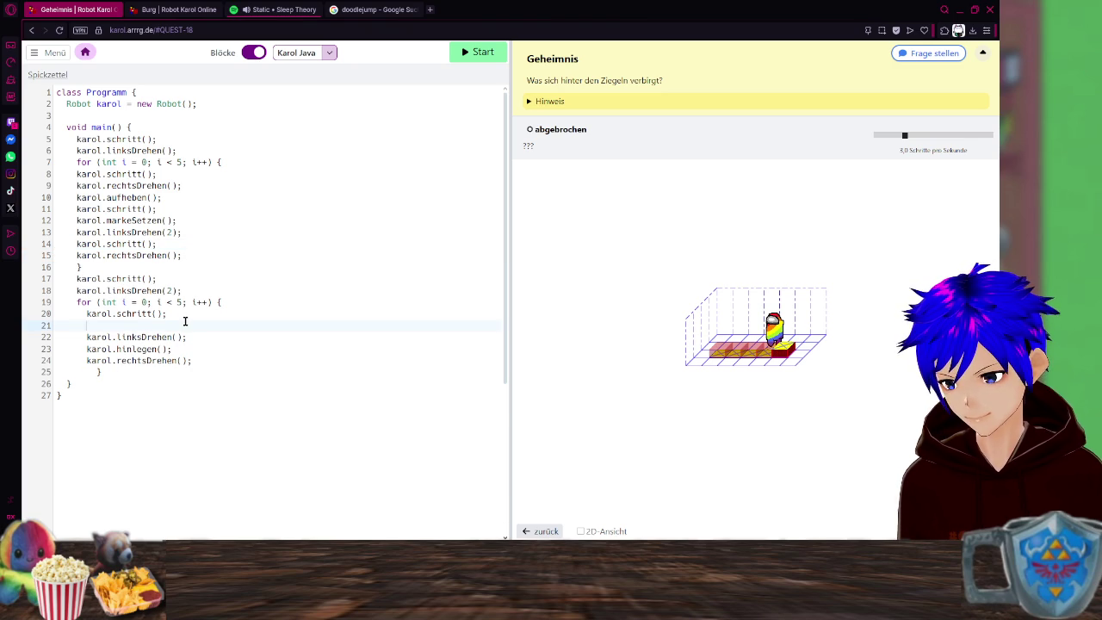
text(karol)
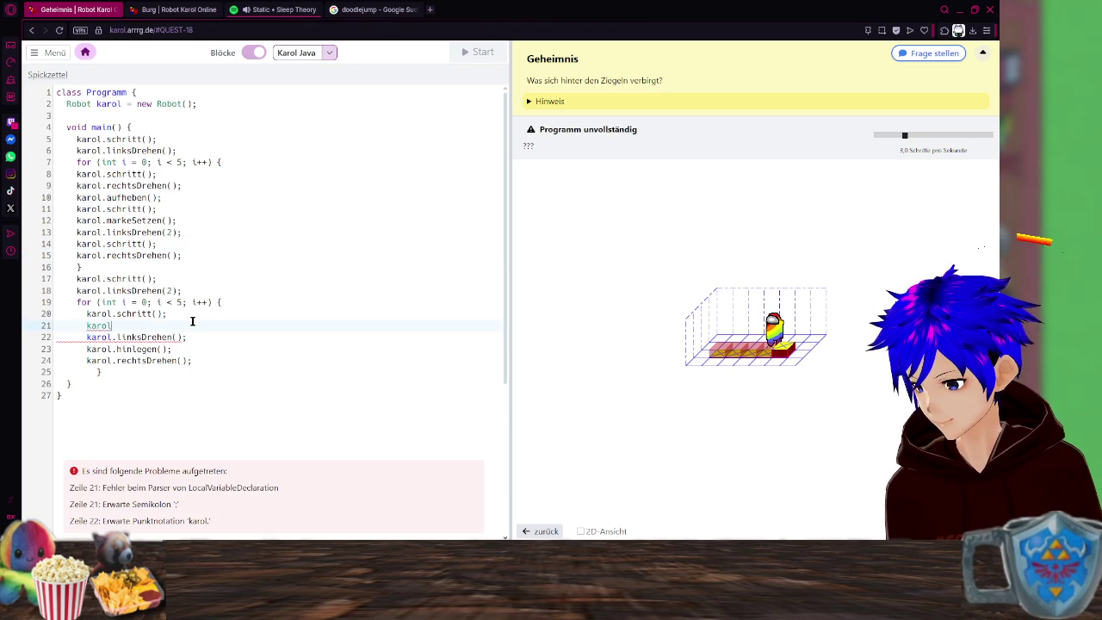
text(.marke)
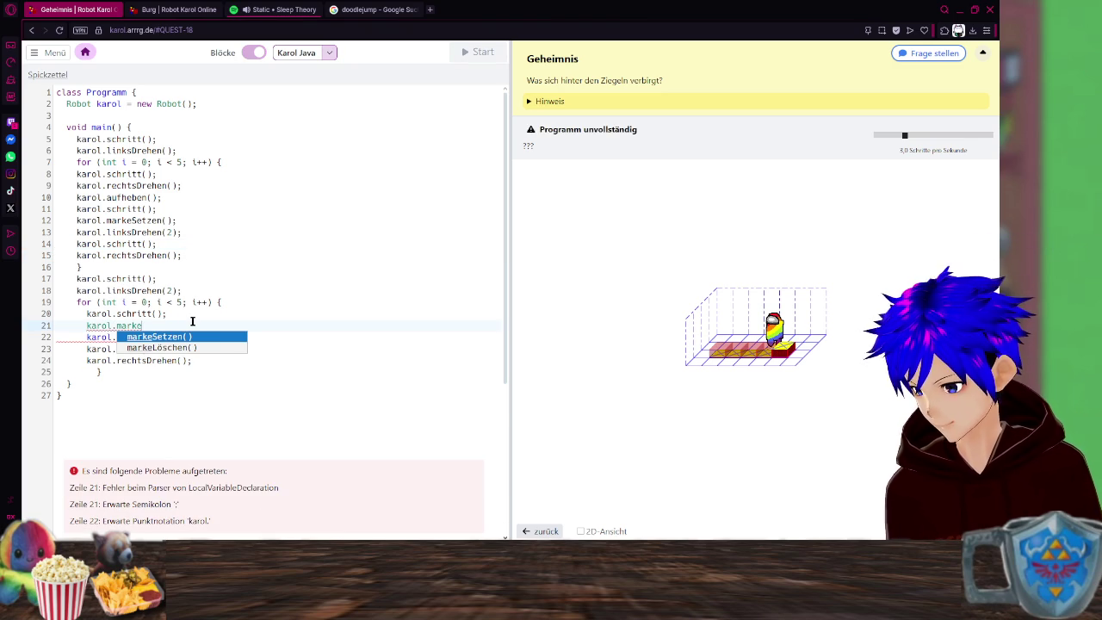
key(Down)
key(Return)
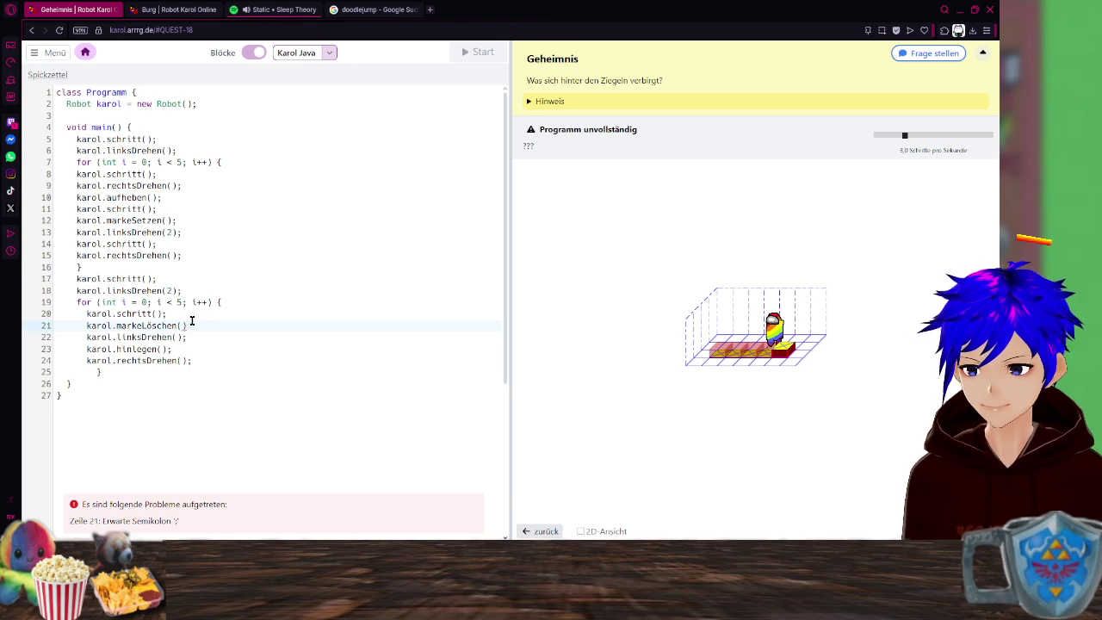
text(;)
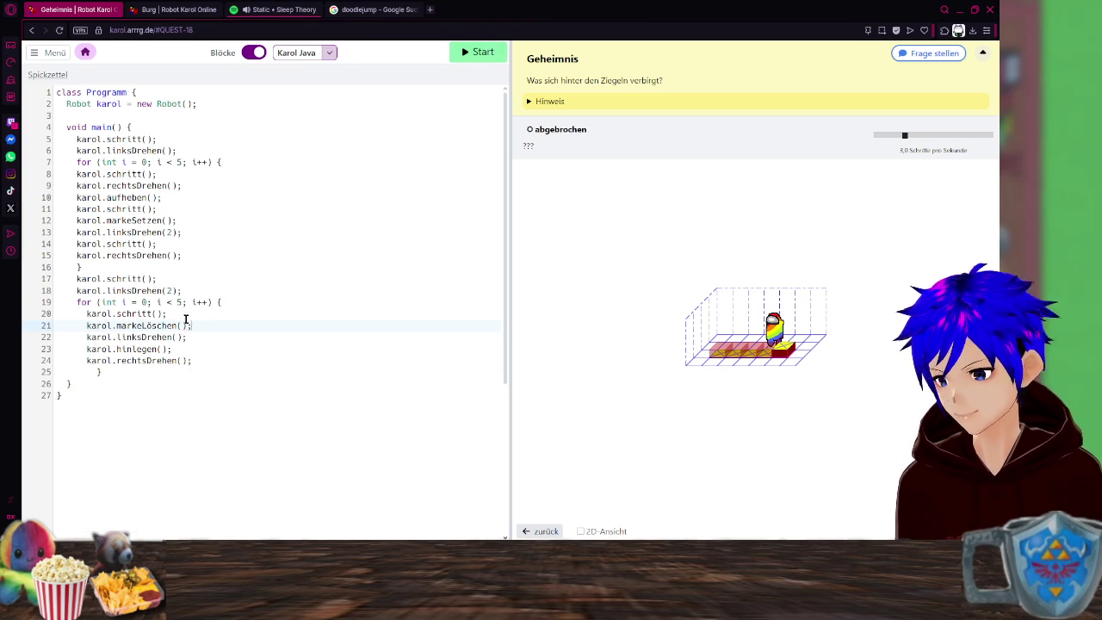
click(480, 54)
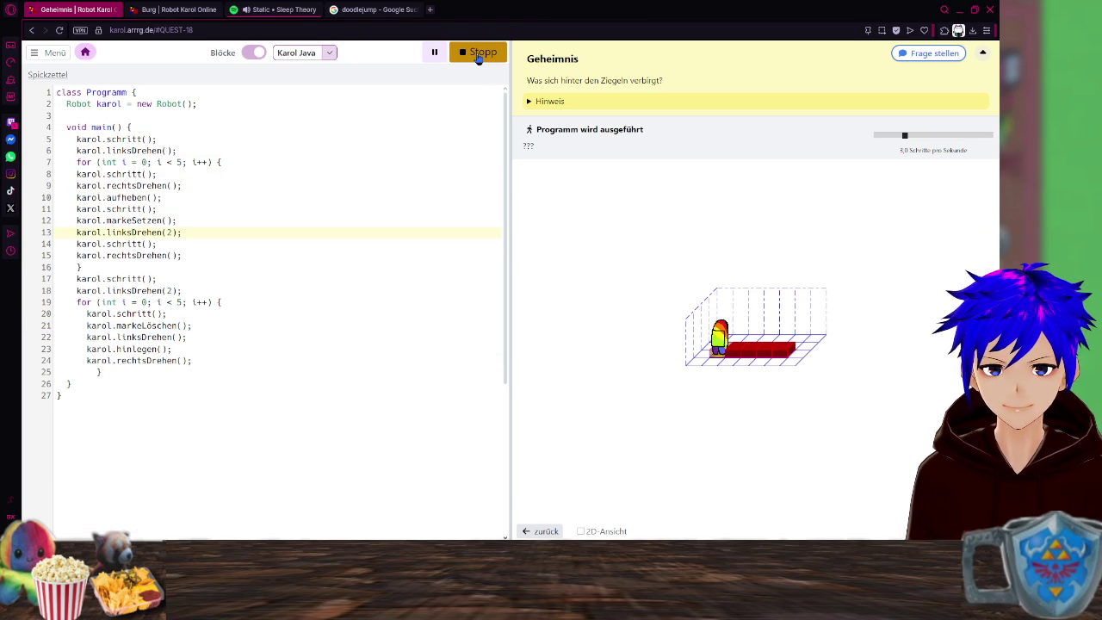
Set the speed to 5 steps per second and restart the program run from the beginning.
drag(906, 138, 938, 140)
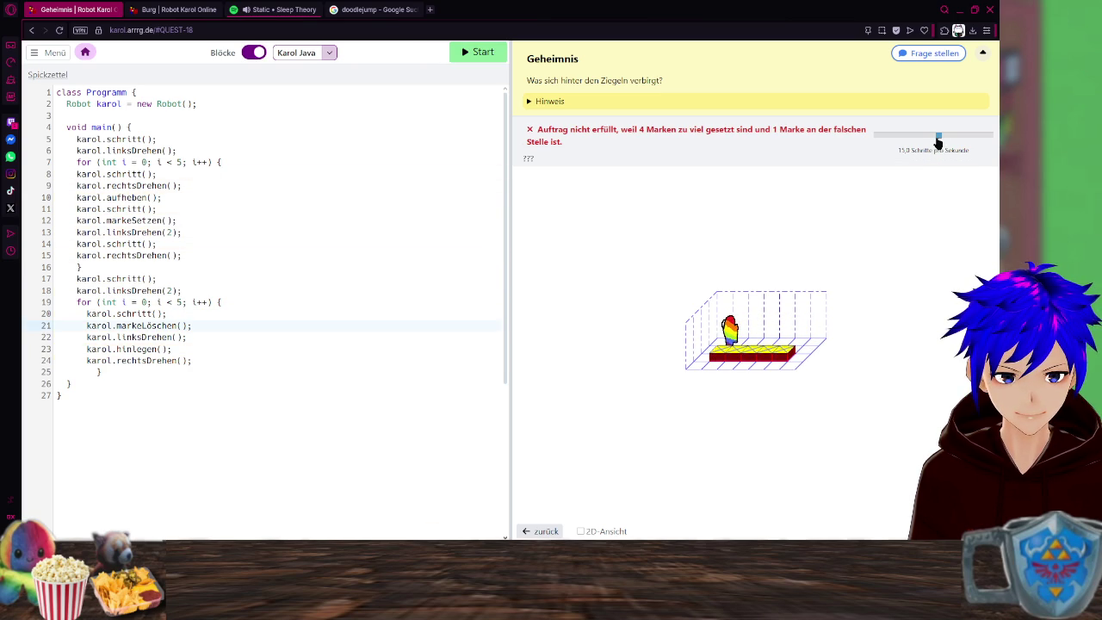
drag(938, 140, 915, 142)
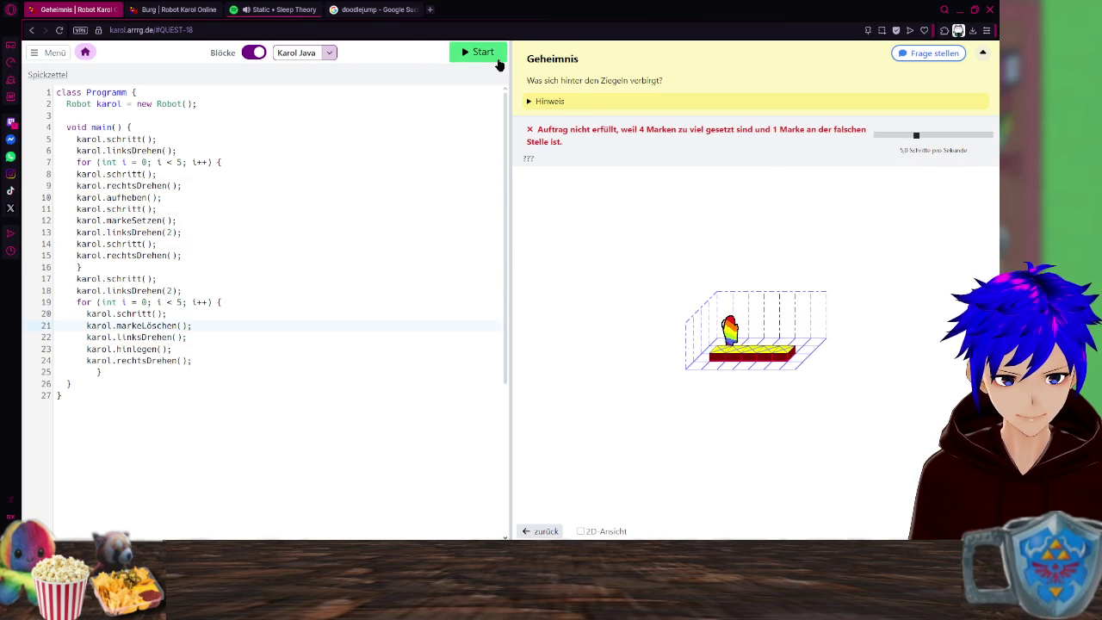
click(499, 62)
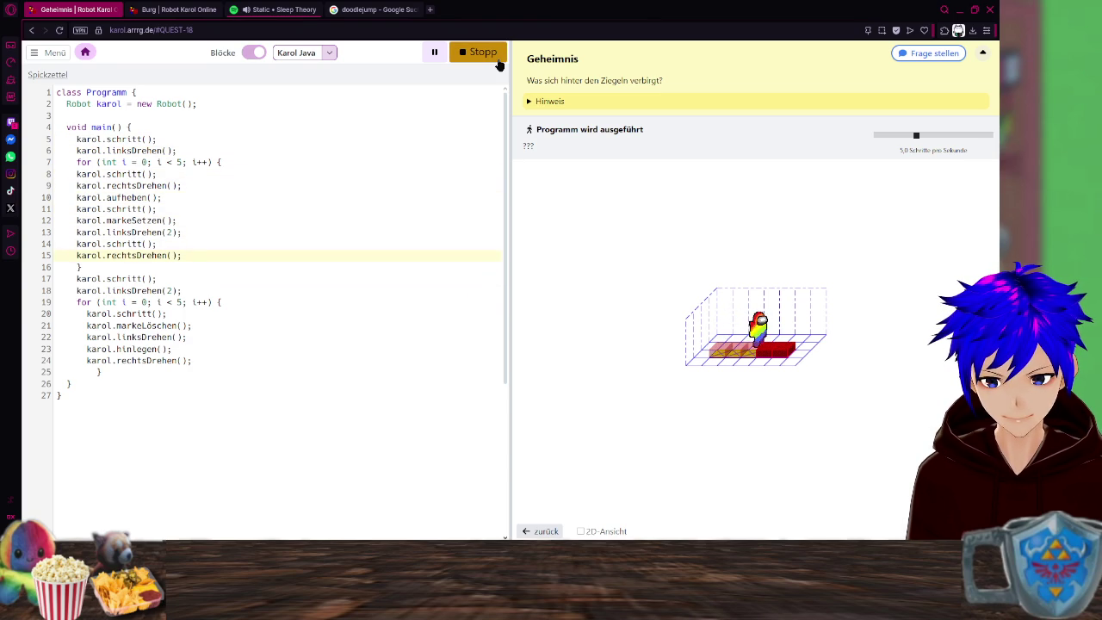
click(497, 60)
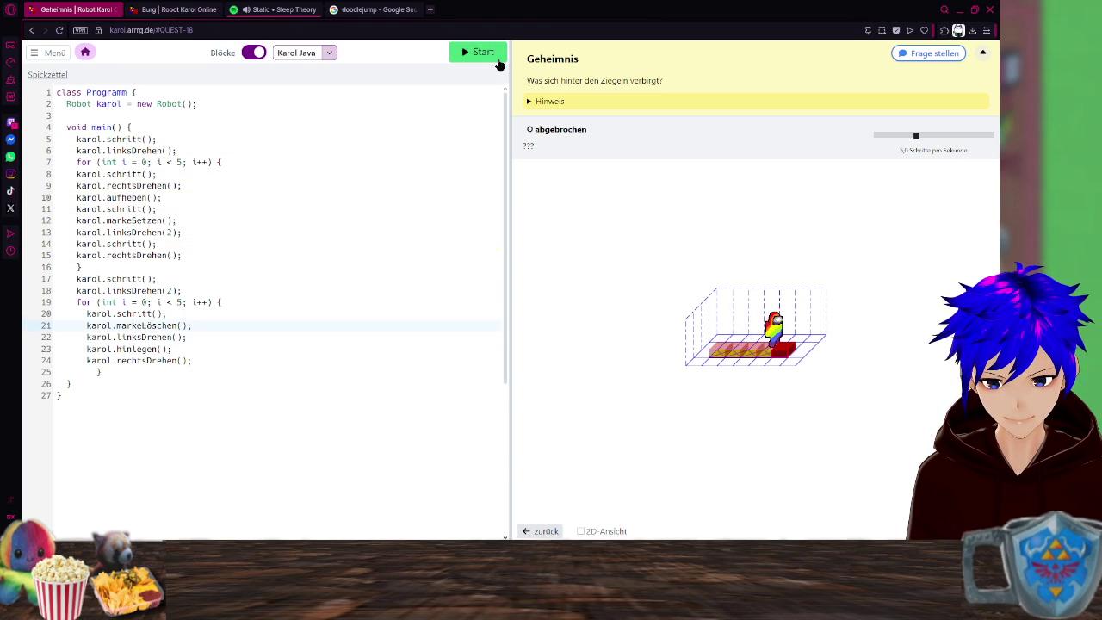
click(496, 60)
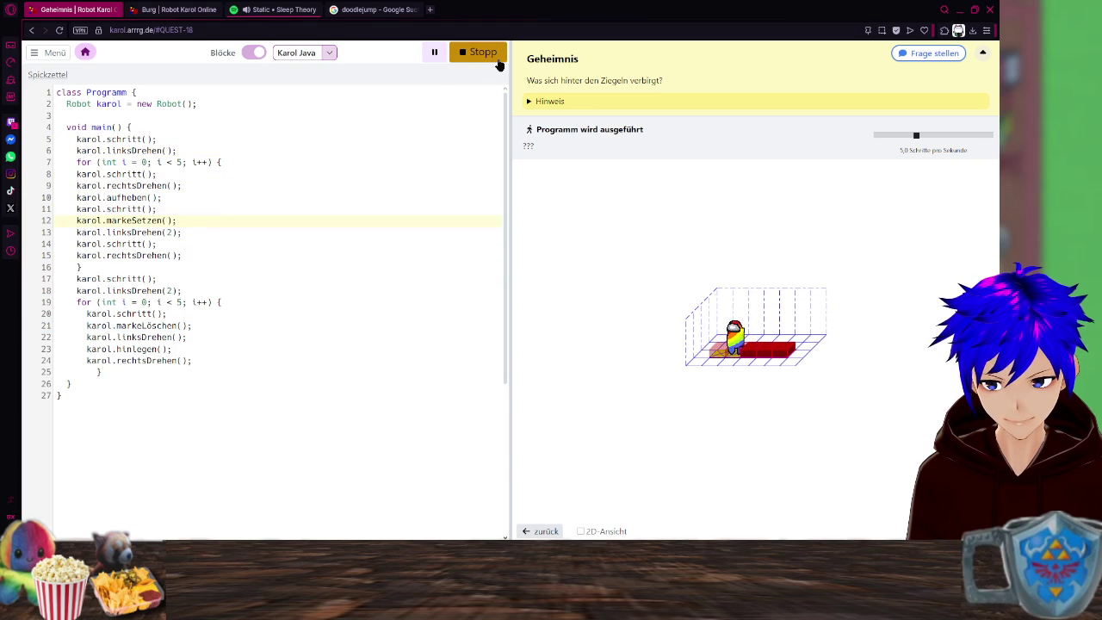
click(497, 62)
click(497, 64)
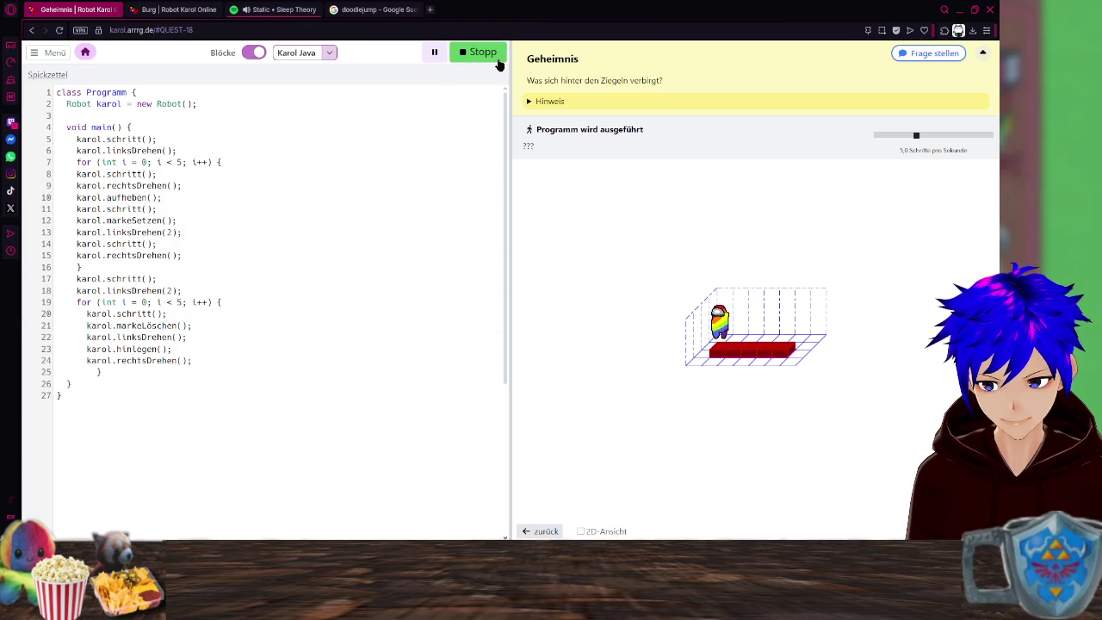
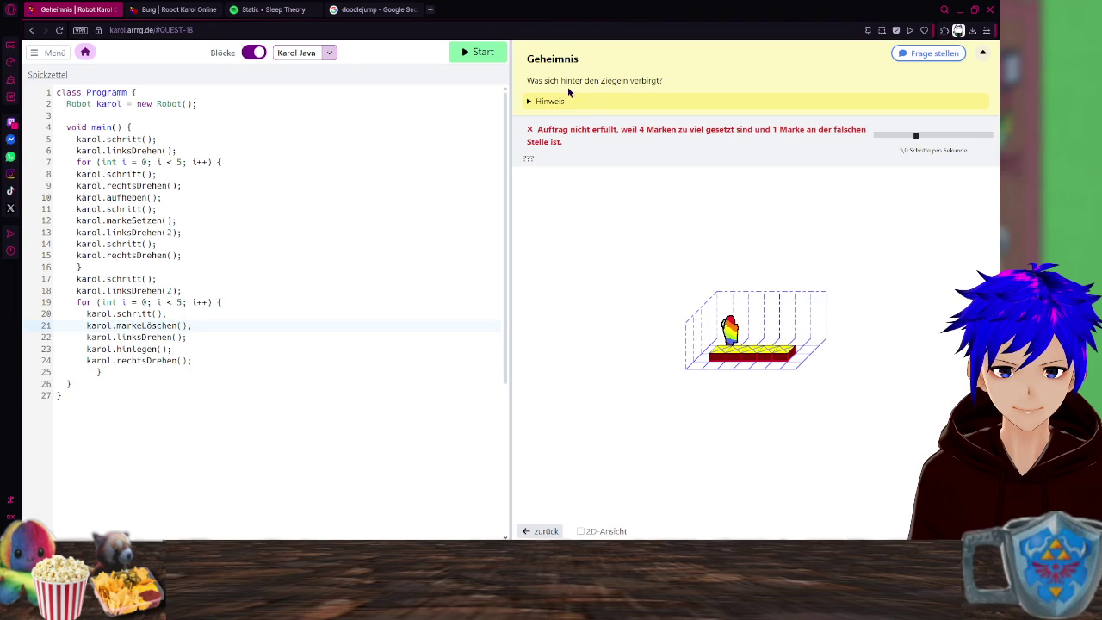
Expand the quest hint and delete the karol.markeSetzen(); call on line 12.
click(543, 102)
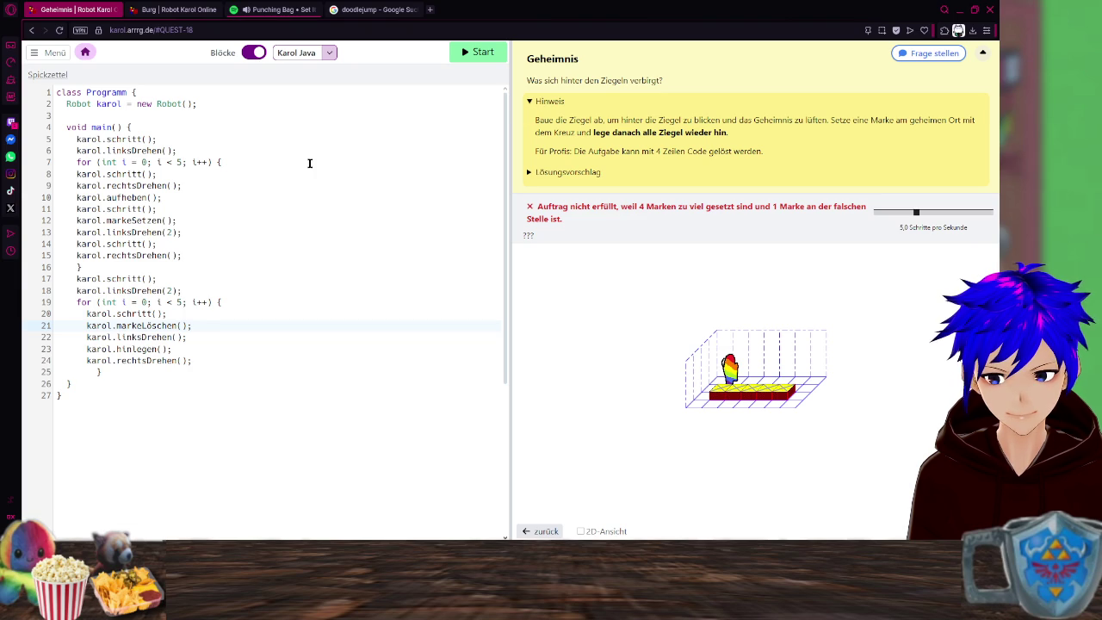
drag(178, 220, 62, 220)
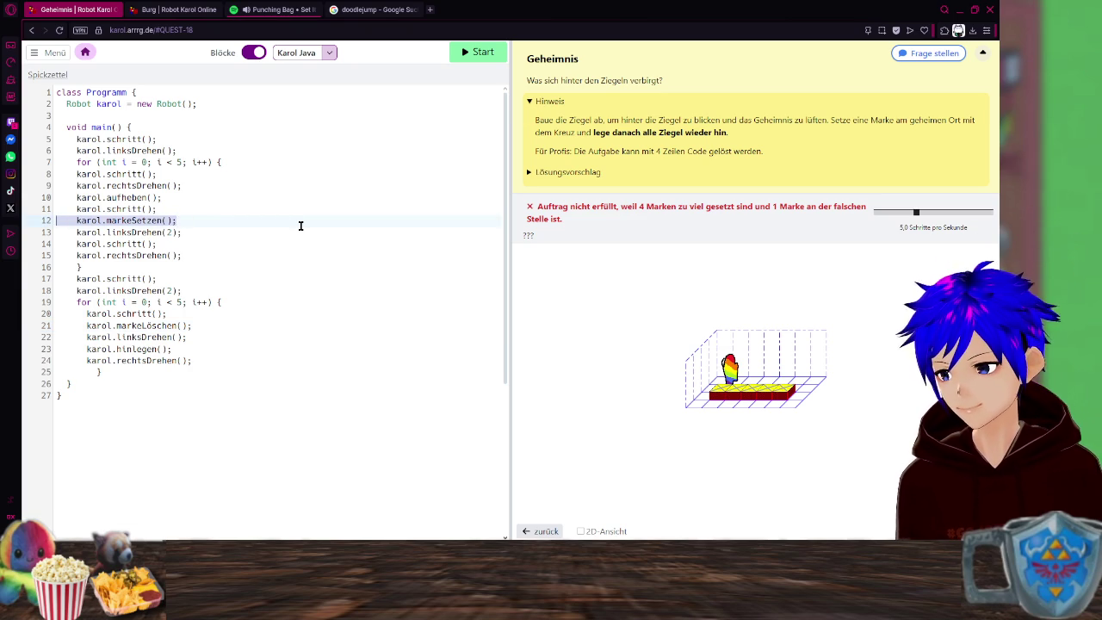
key(BackSpace)
key(BackSpace)
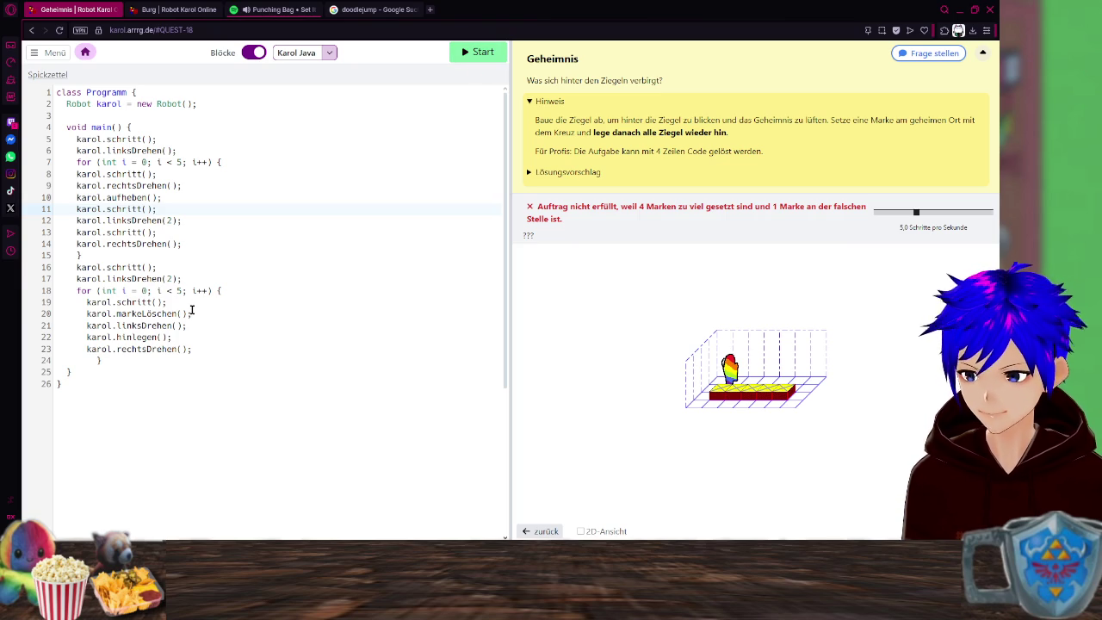
Delete the karol.markeLöschen(); call on line 20 along with its leftover empty line.
drag(189, 315, 84, 314)
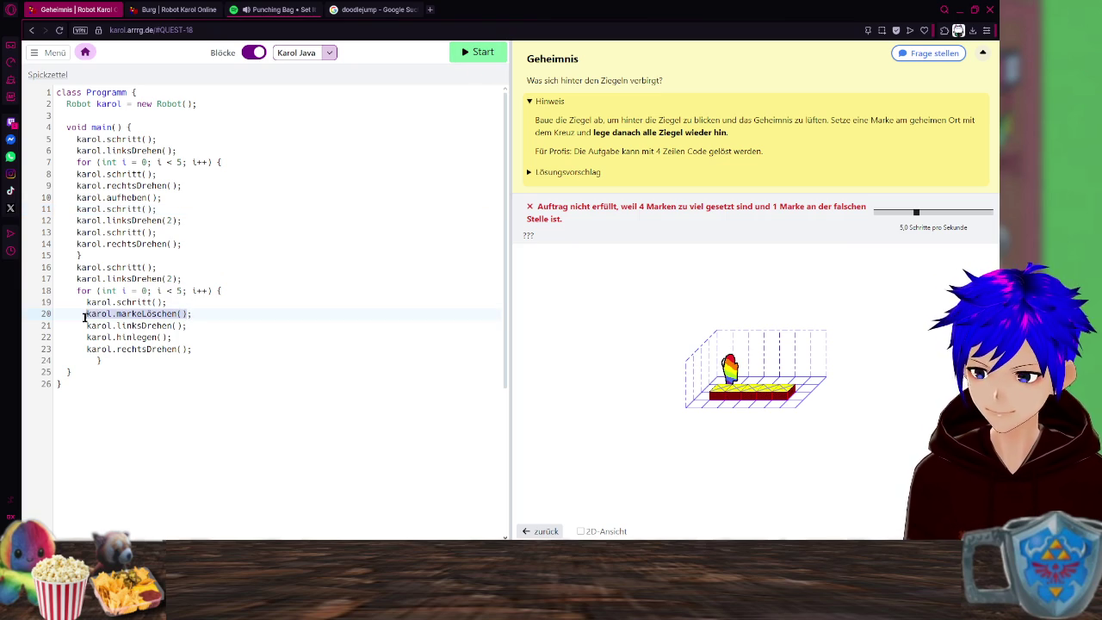
key(BackSpace)
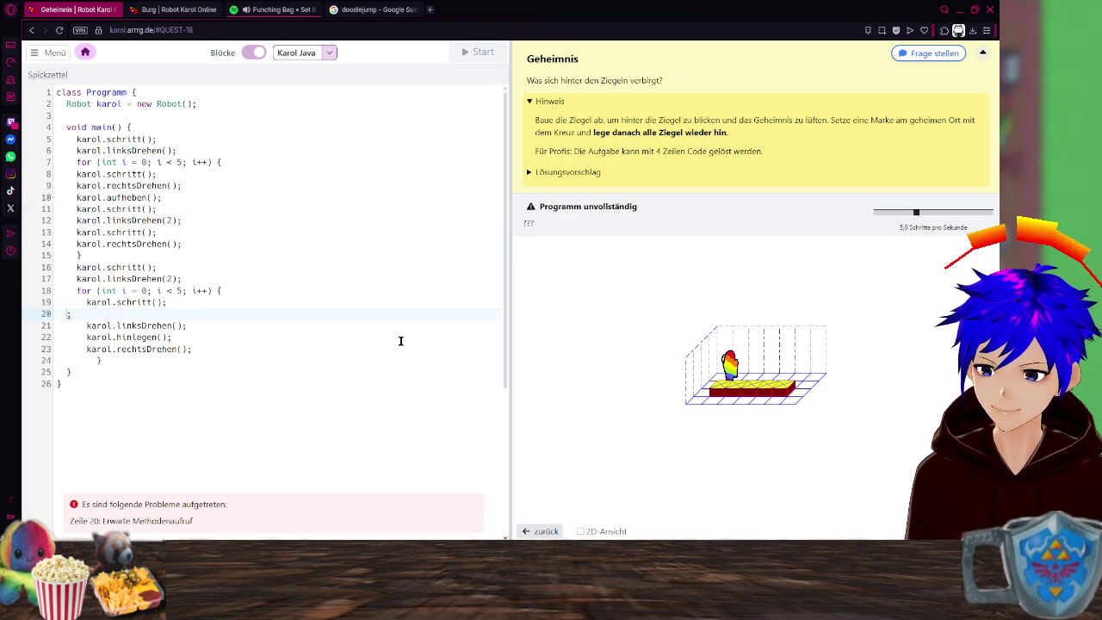
key(BackSpace)
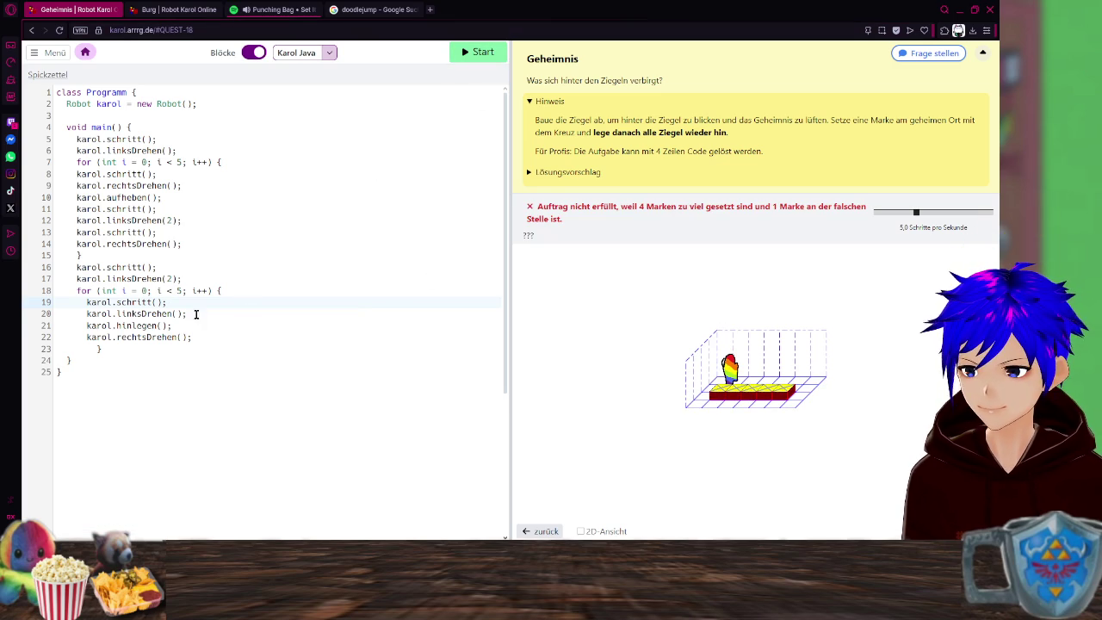
click(260, 291)
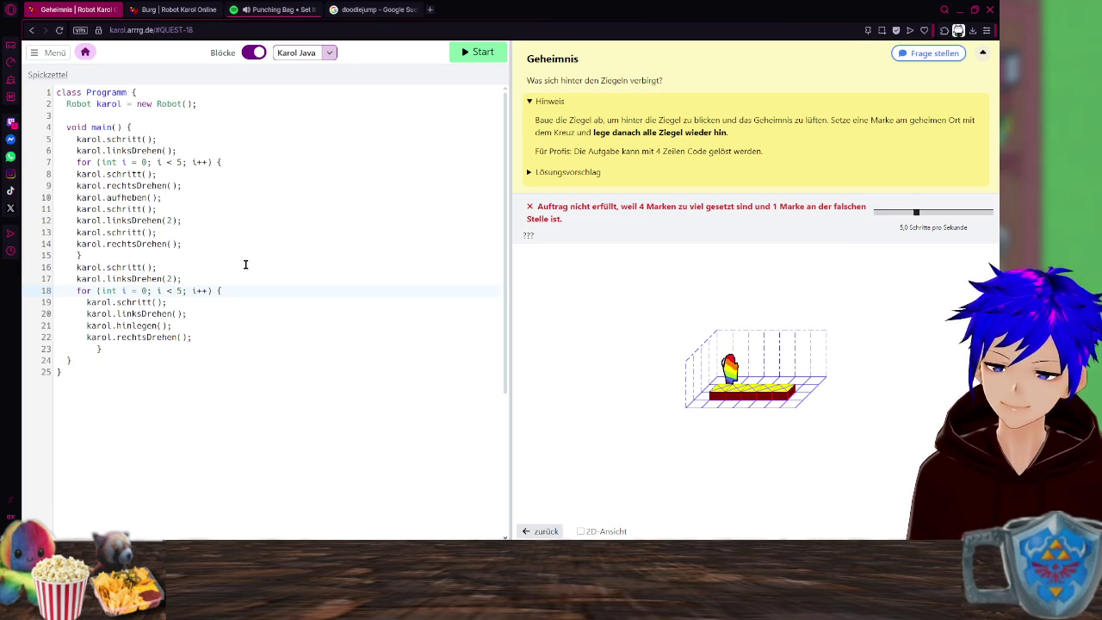
click(95, 263)
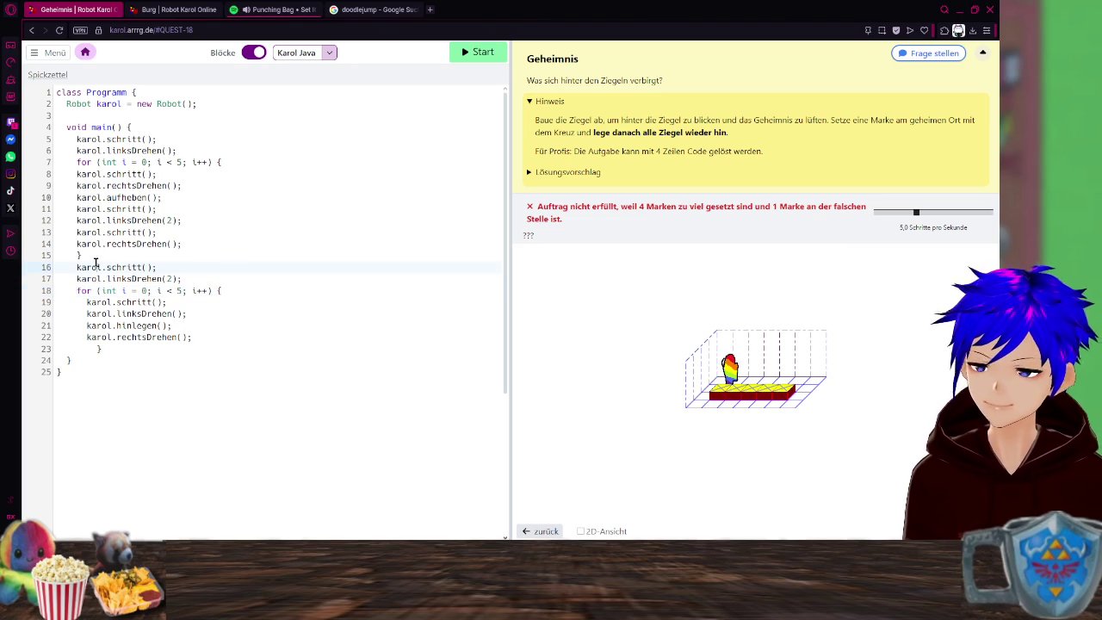
click(207, 260)
click(243, 269)
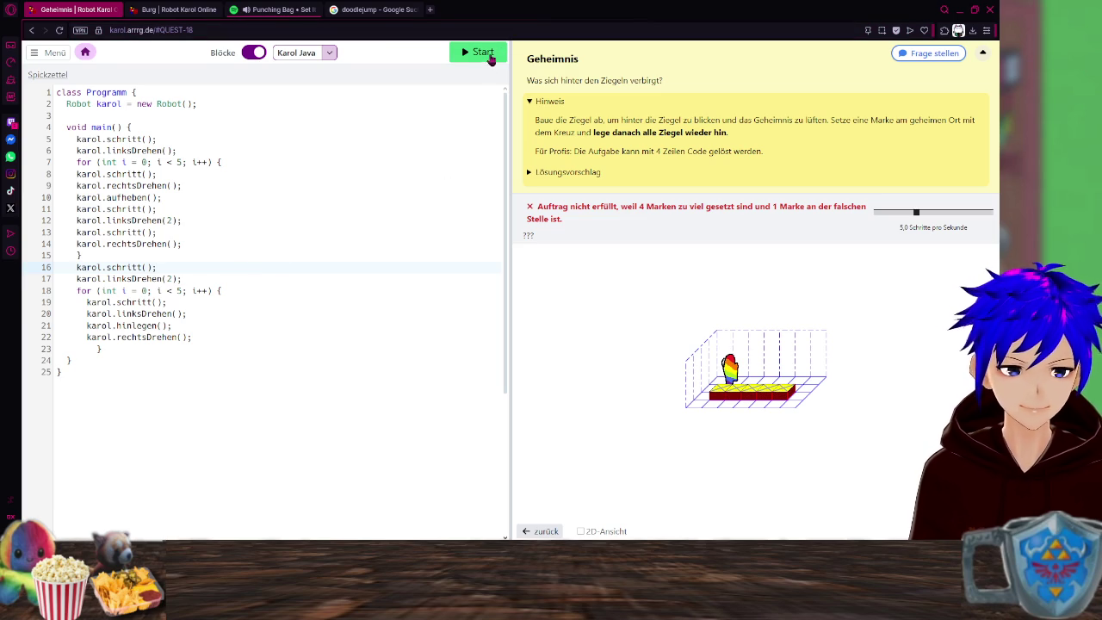
click(493, 57)
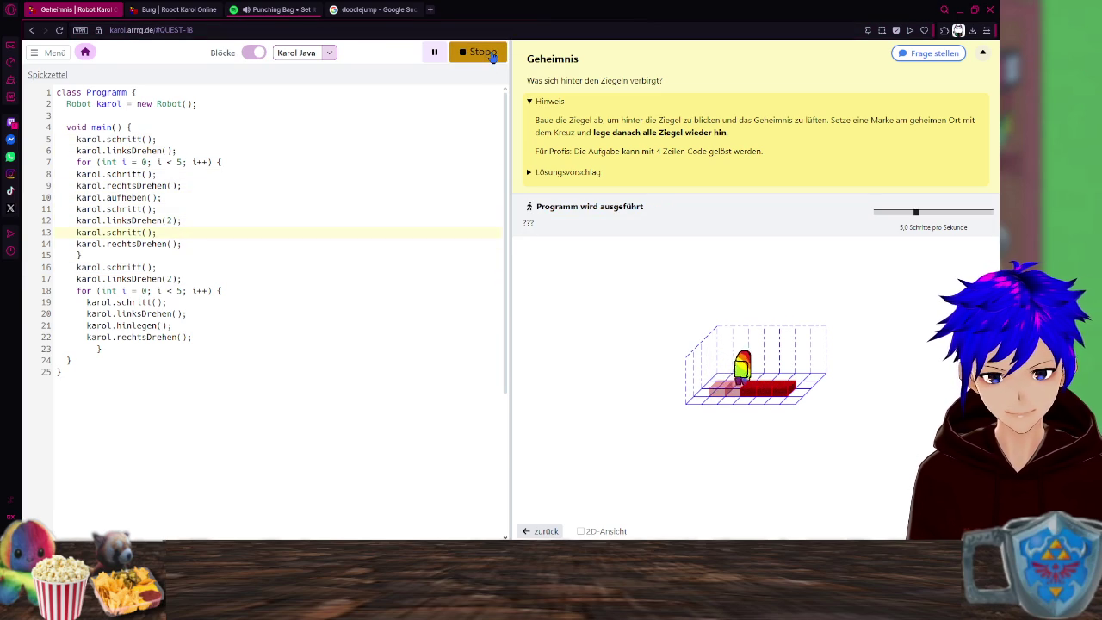
Stop the test run and delete lines 11–13 (schritt, linksDrehen(2), schritt) from the first loop.
click(490, 53)
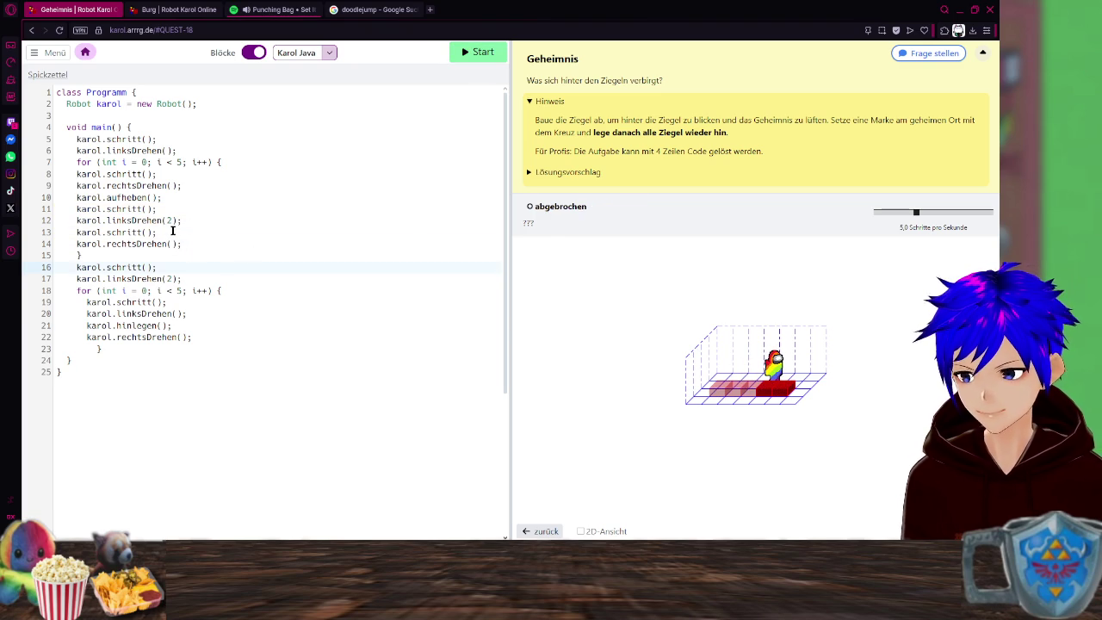
drag(157, 233, 43, 208)
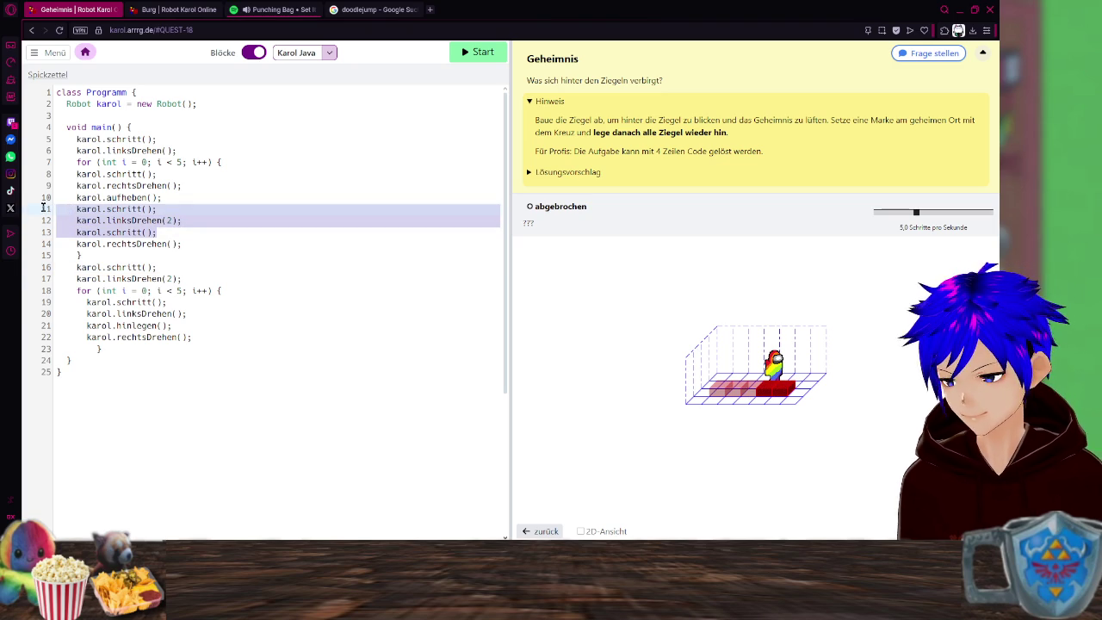
key(BackSpace)
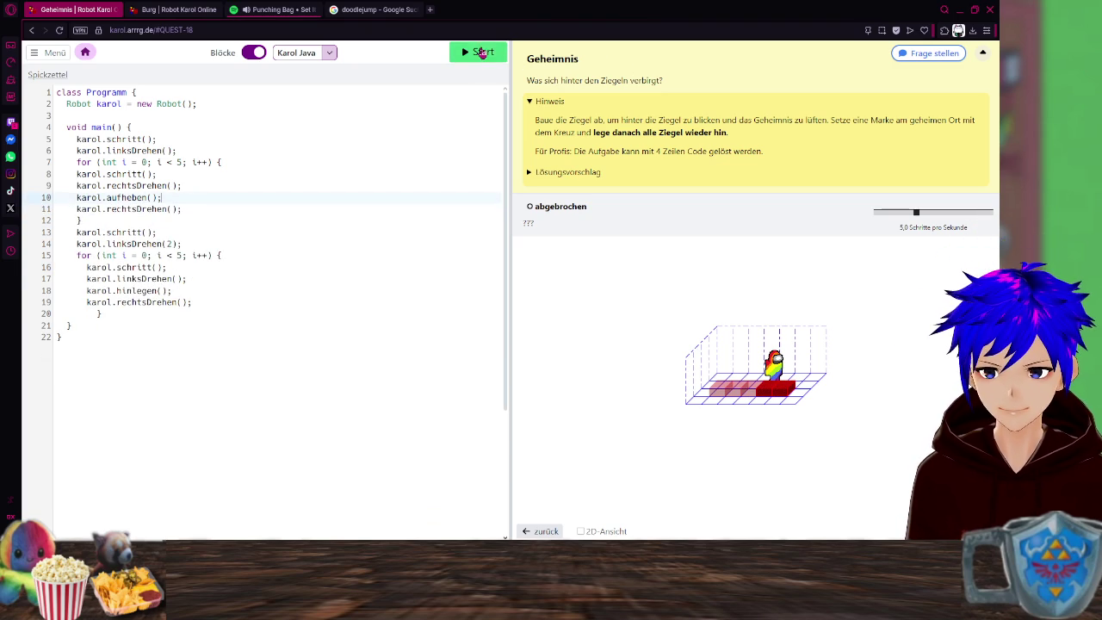
Run the program, then change line 11 from rechtsDrehen() to karol.linksDrehen();.
click(482, 53)
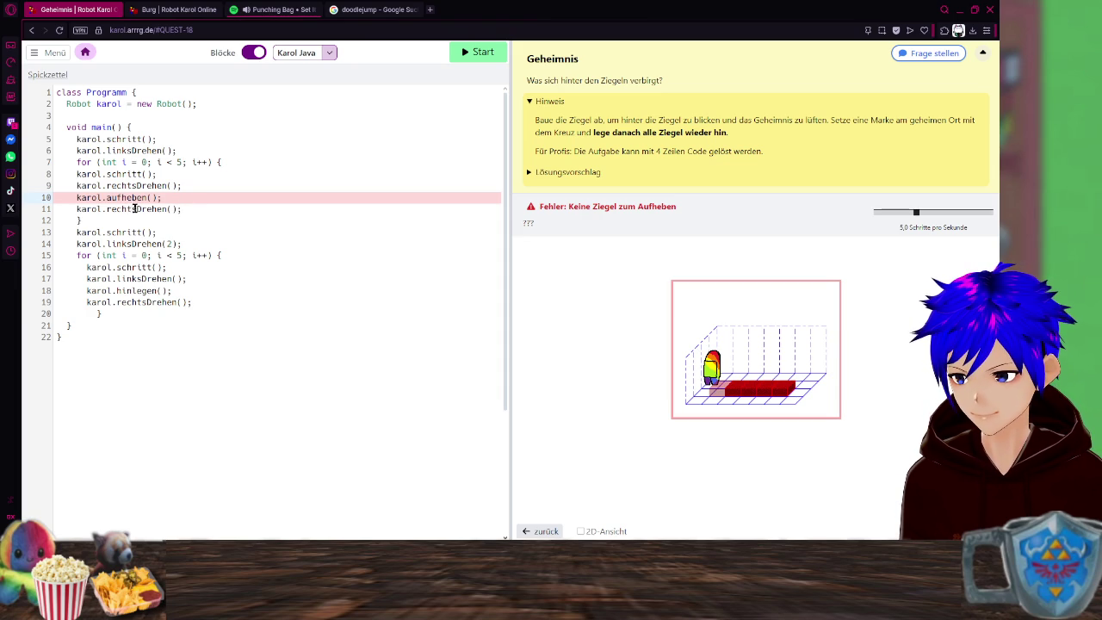
drag(136, 210, 107, 209)
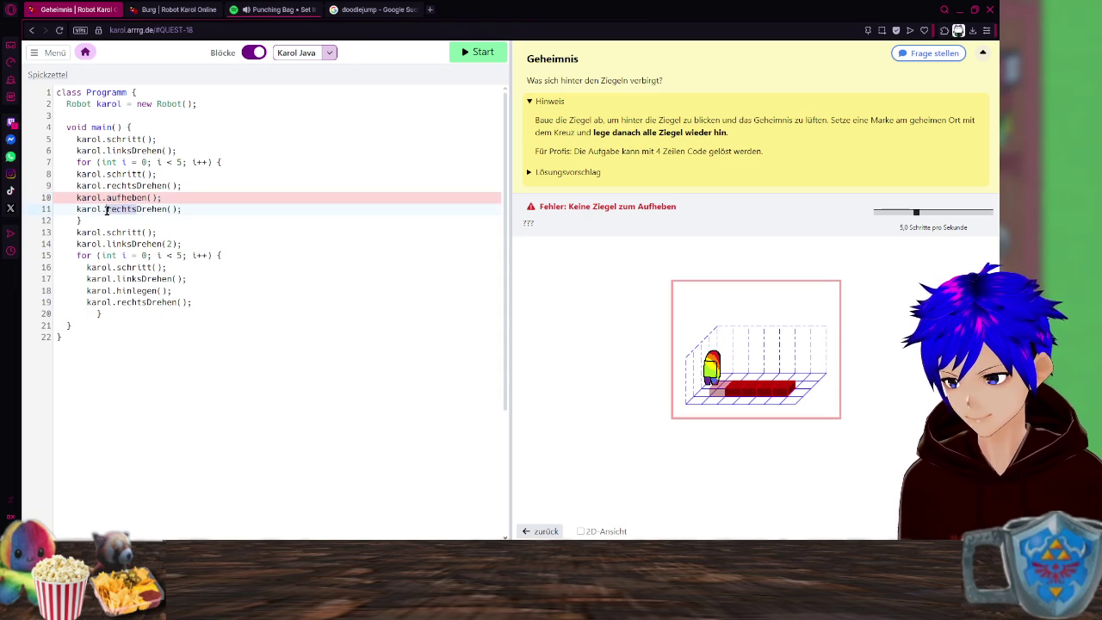
text(link)
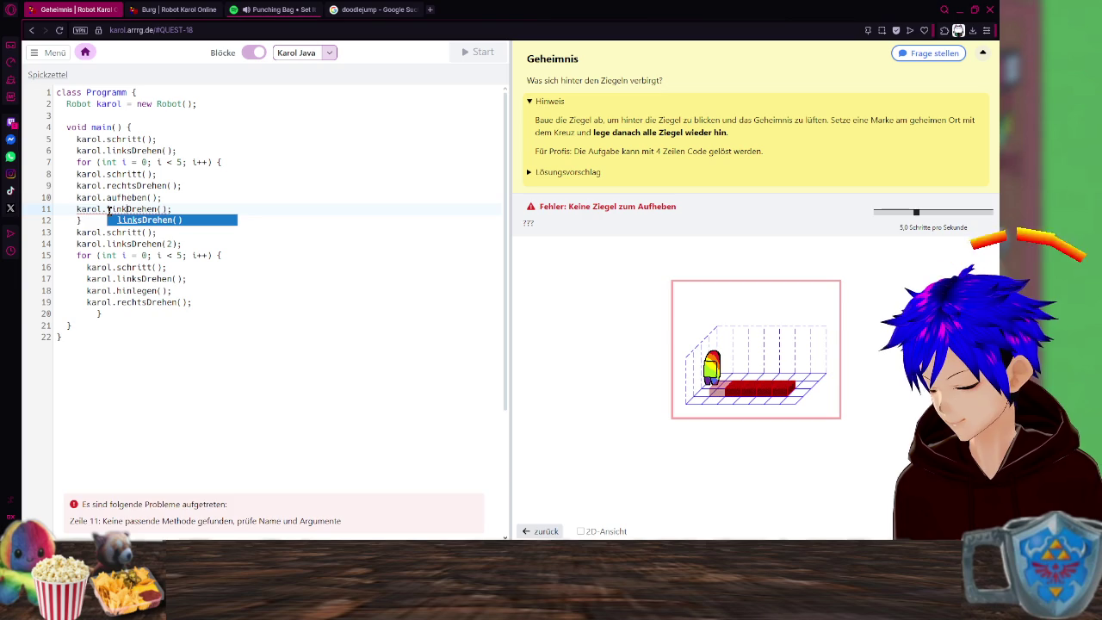
click(146, 221)
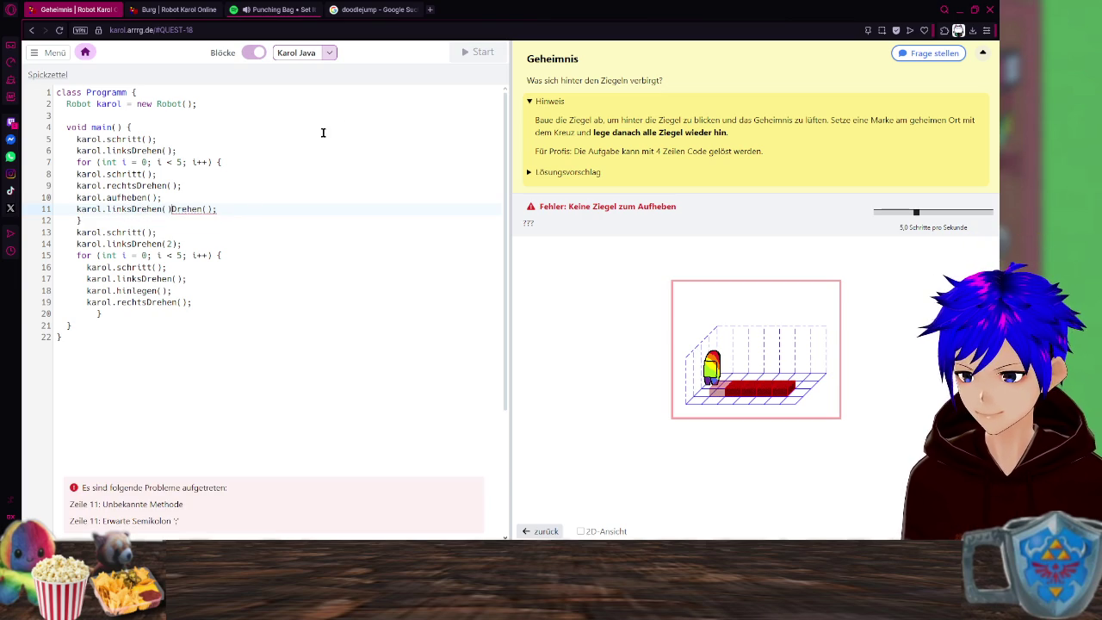
drag(219, 209, 168, 208)
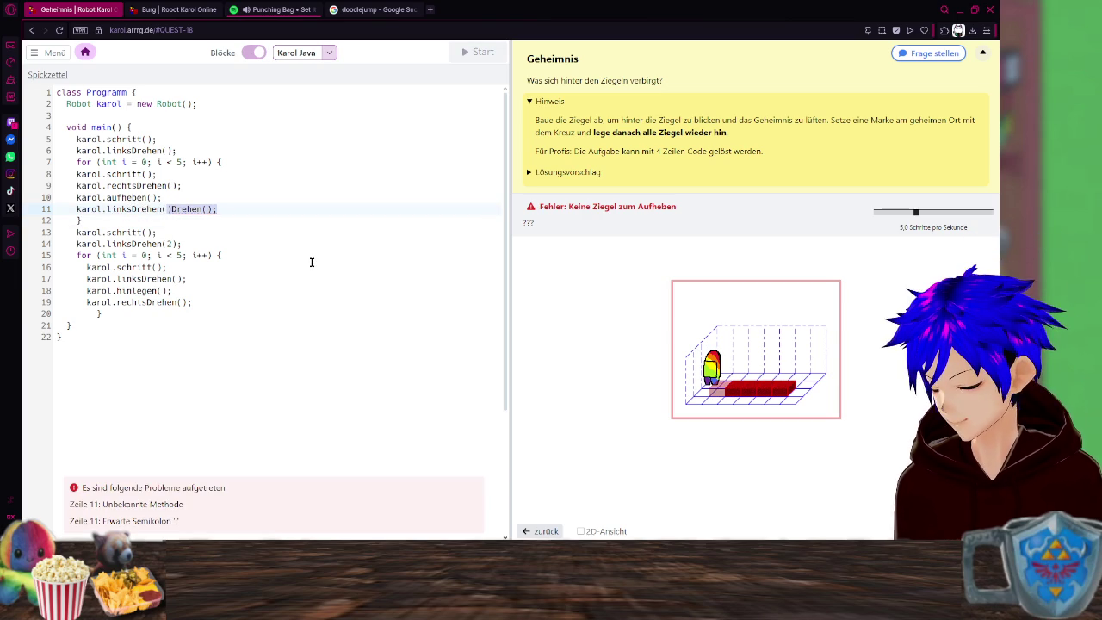
text();)
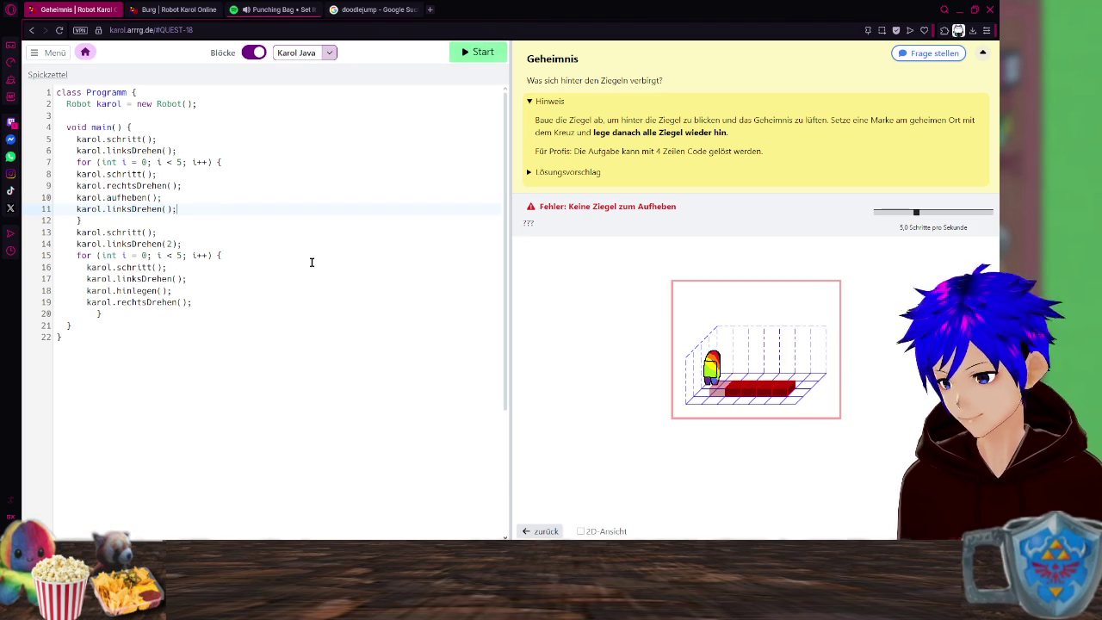
Test-run the program with pause, stop and restart, then set the second loop to i < 2.
click(483, 53)
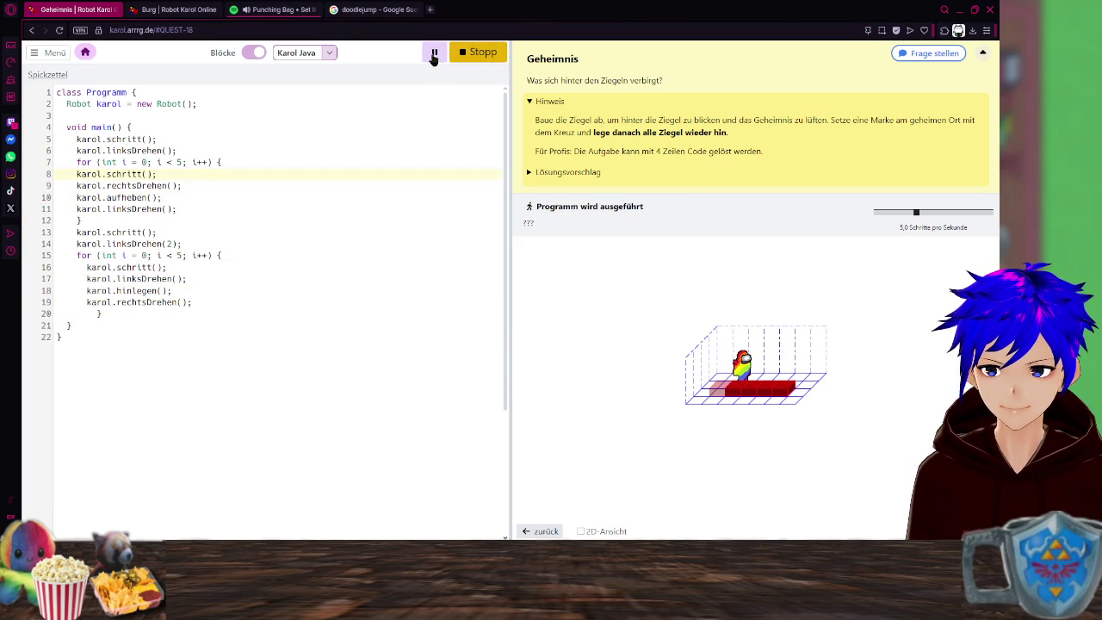
click(434, 53)
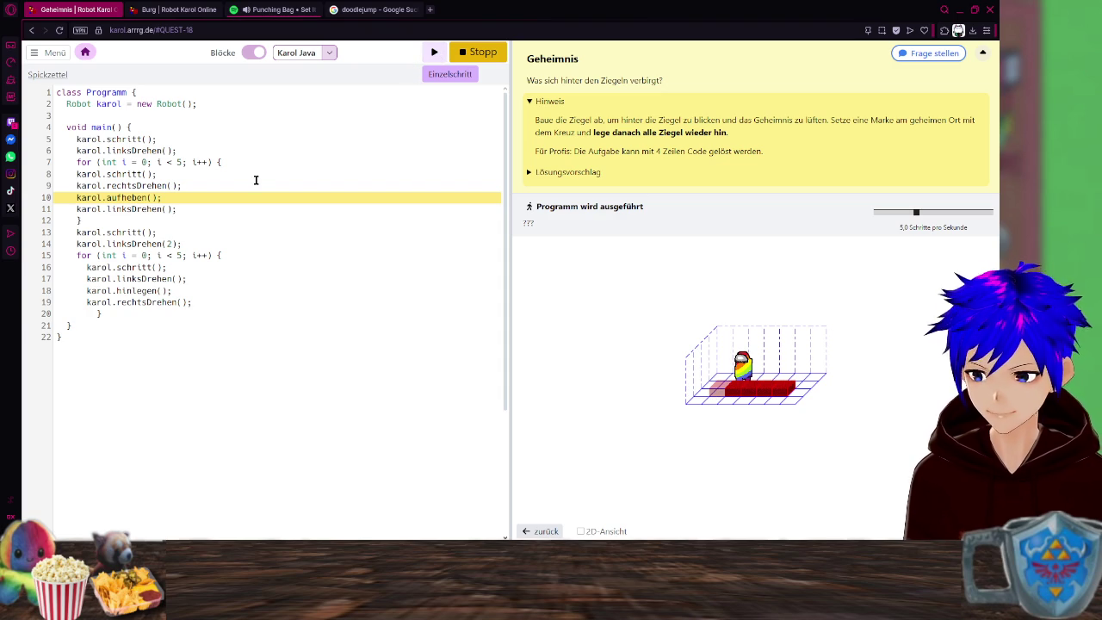
click(226, 235)
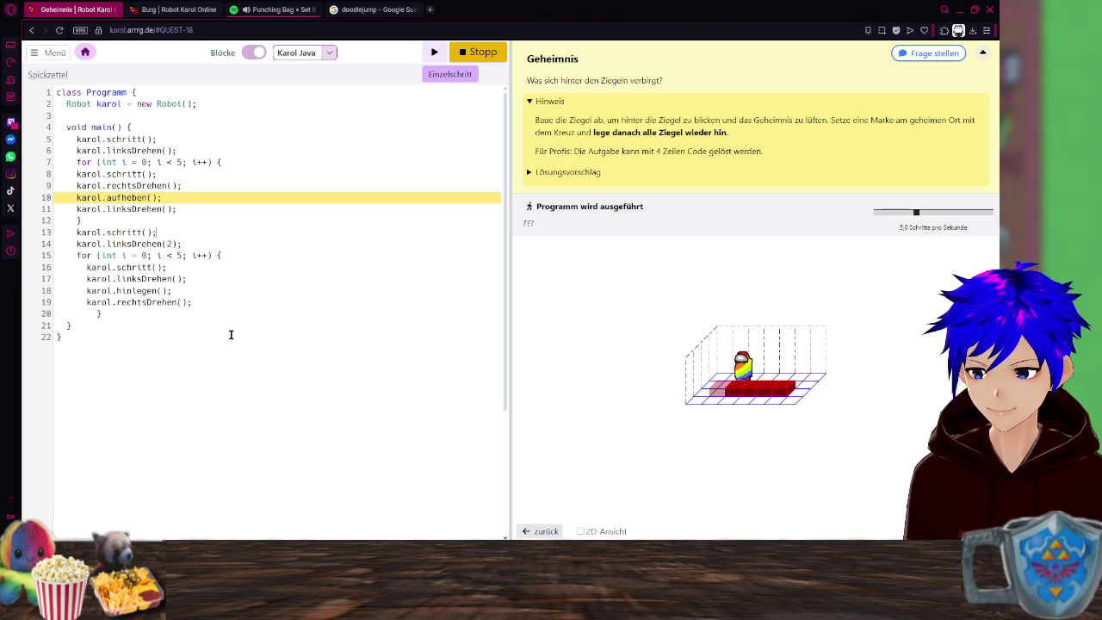
click(473, 54)
click(473, 54)
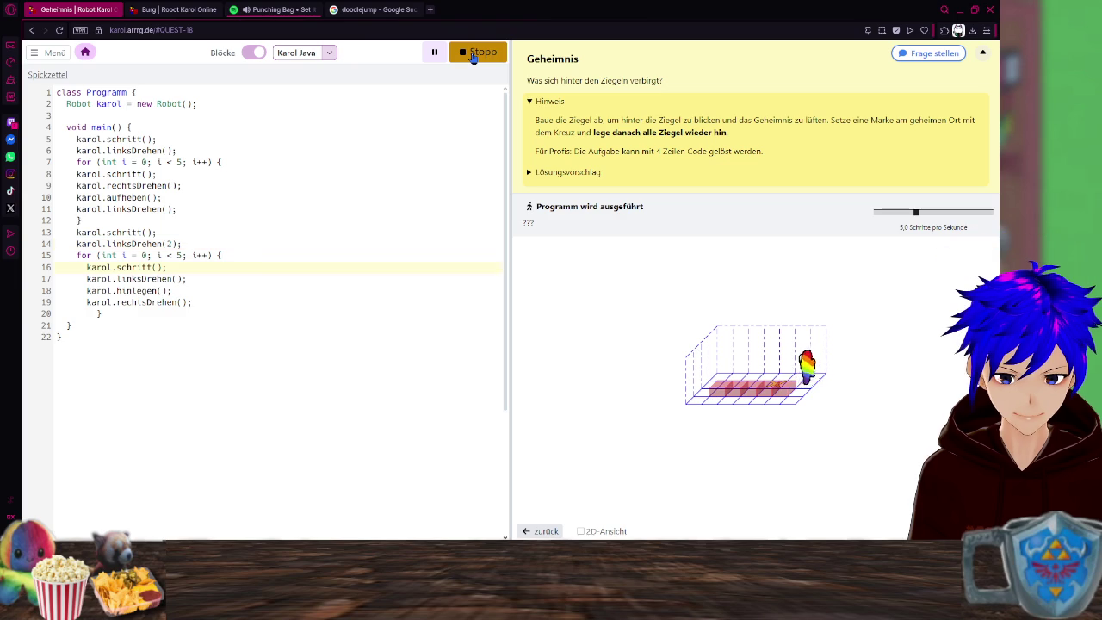
click(473, 53)
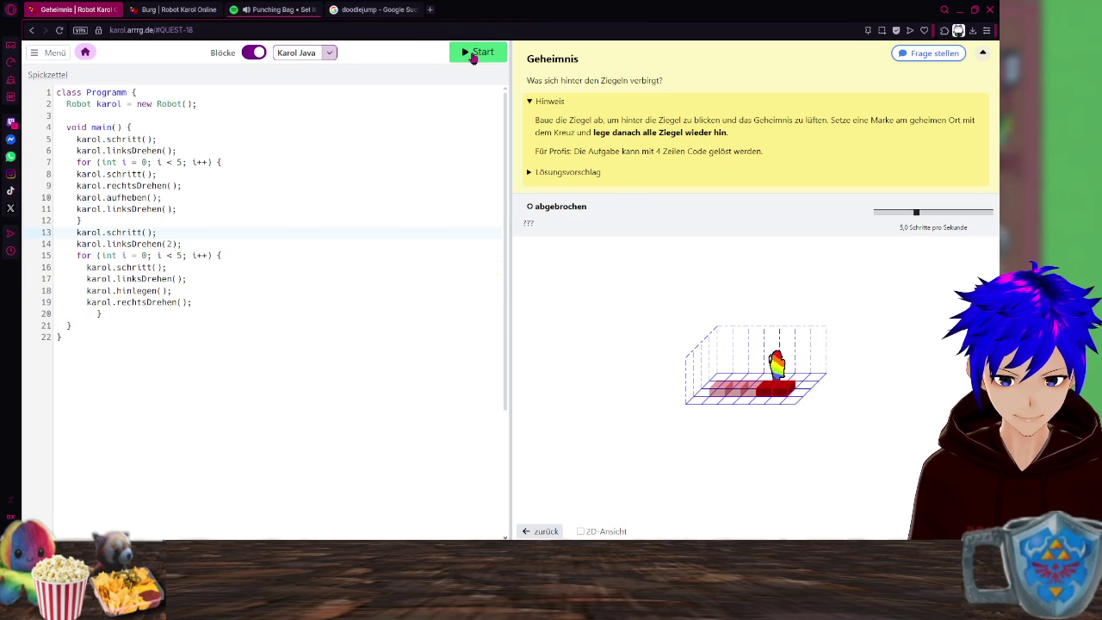
click(179, 256)
text(2)
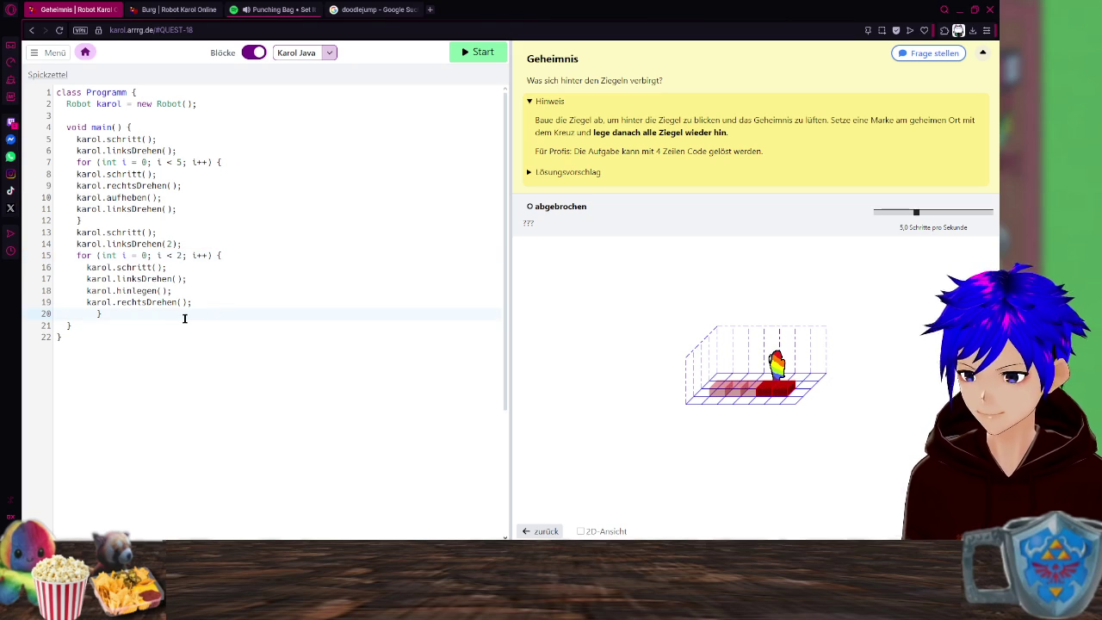
key(Return)
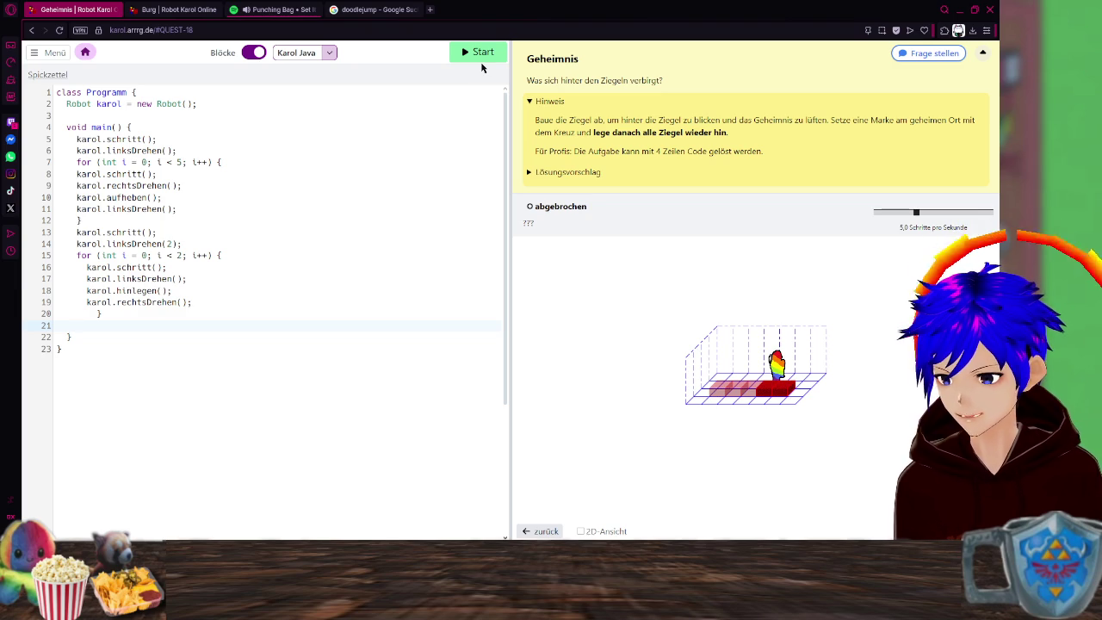
Add a karol.markeSetzen() call on line 21 using autocomplete.
text(karol.)
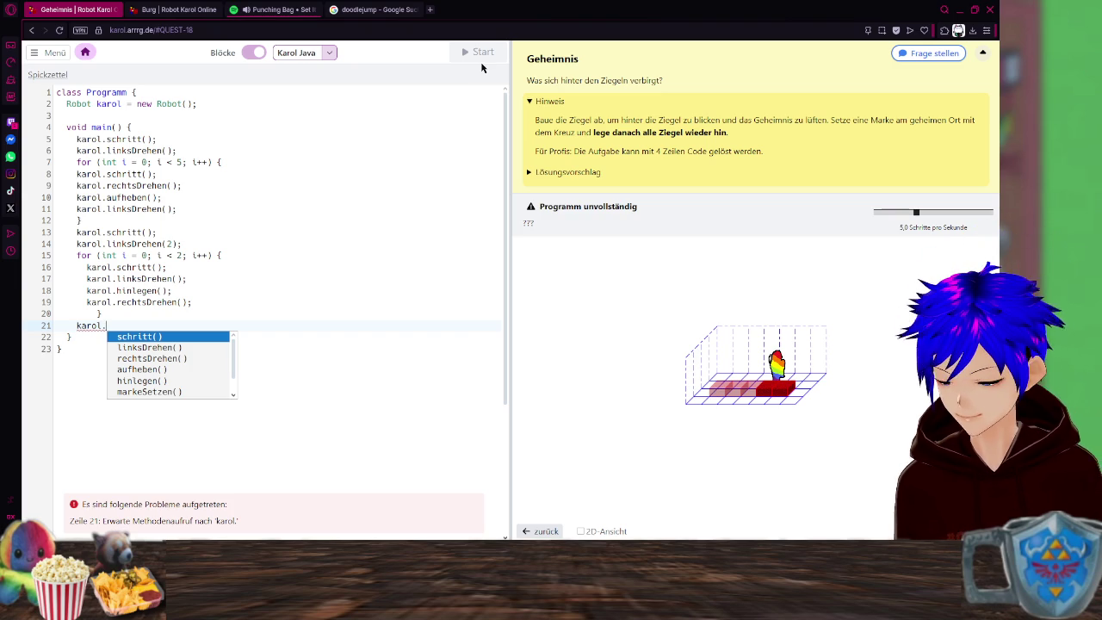
key(Down)
key(Down)
key(Down)
key(Return)
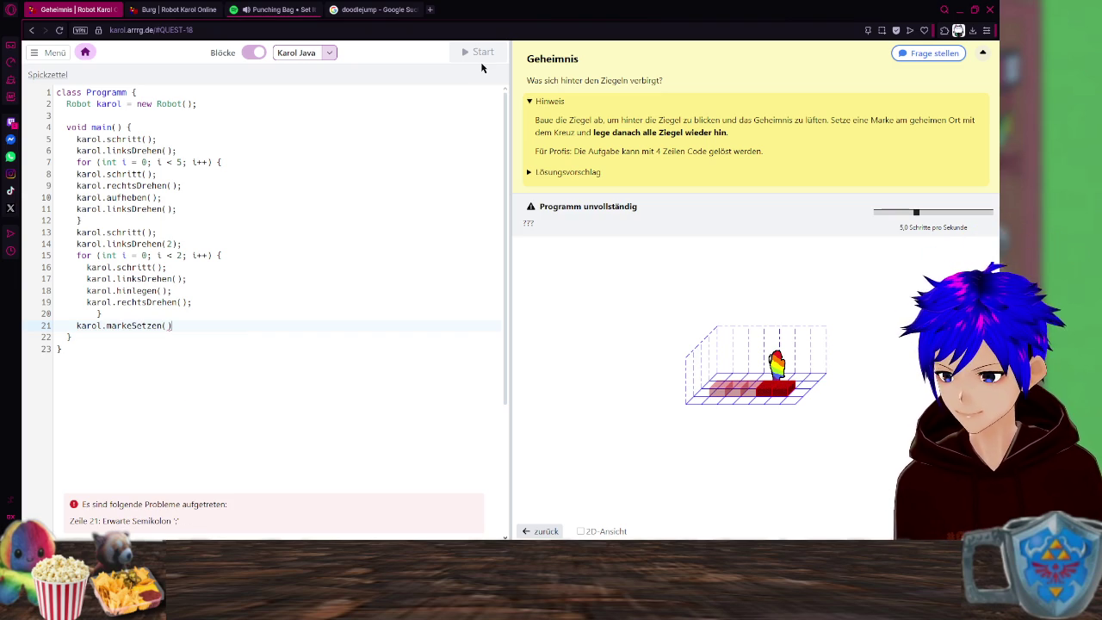
Open a new loop on line 22: for (int i = 0; i < 3; i++) {.
key(Return)
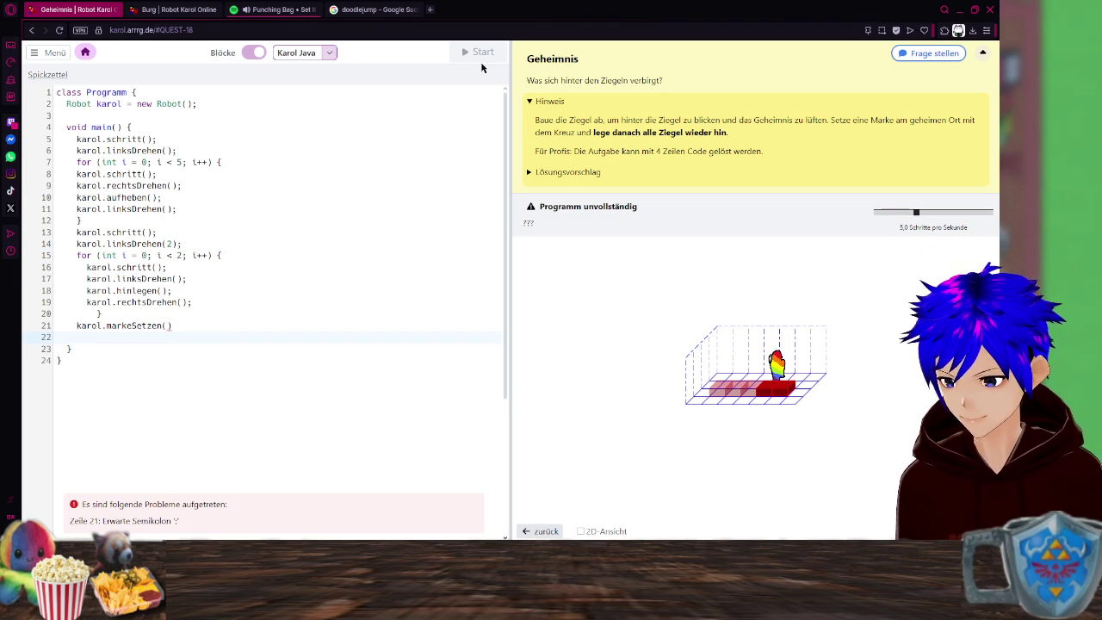
text(for)
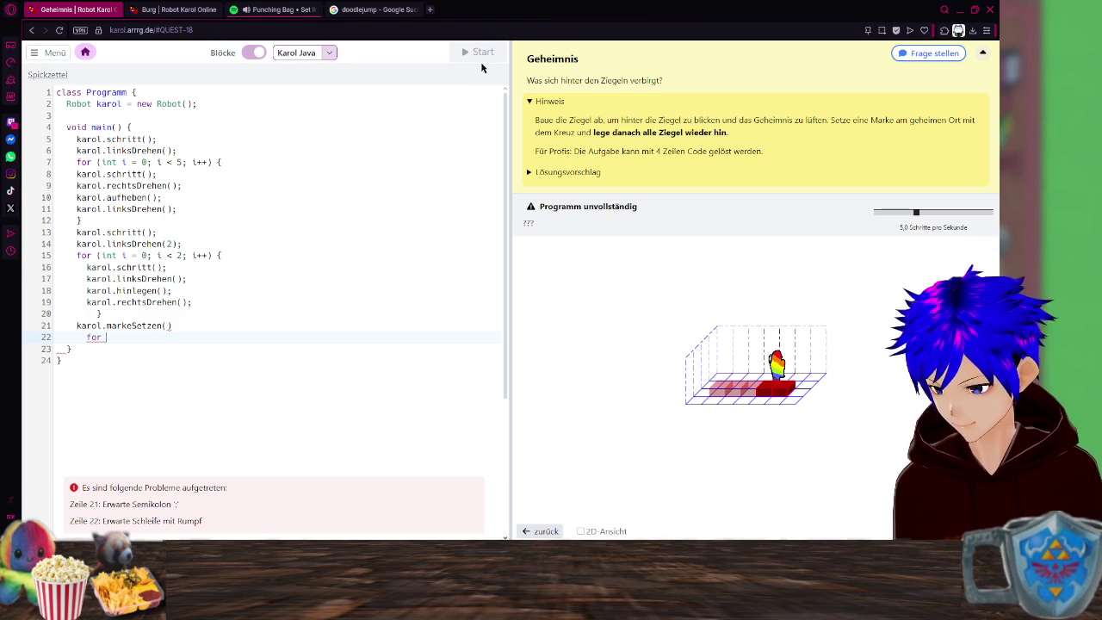
text(( int)
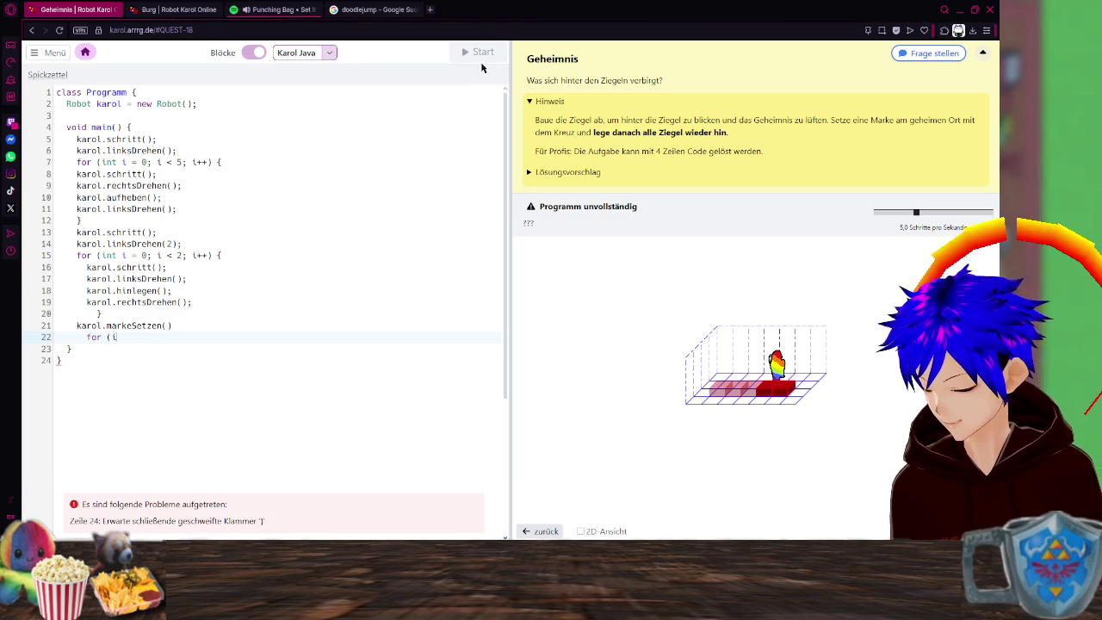
text(i= 0; i < 3)
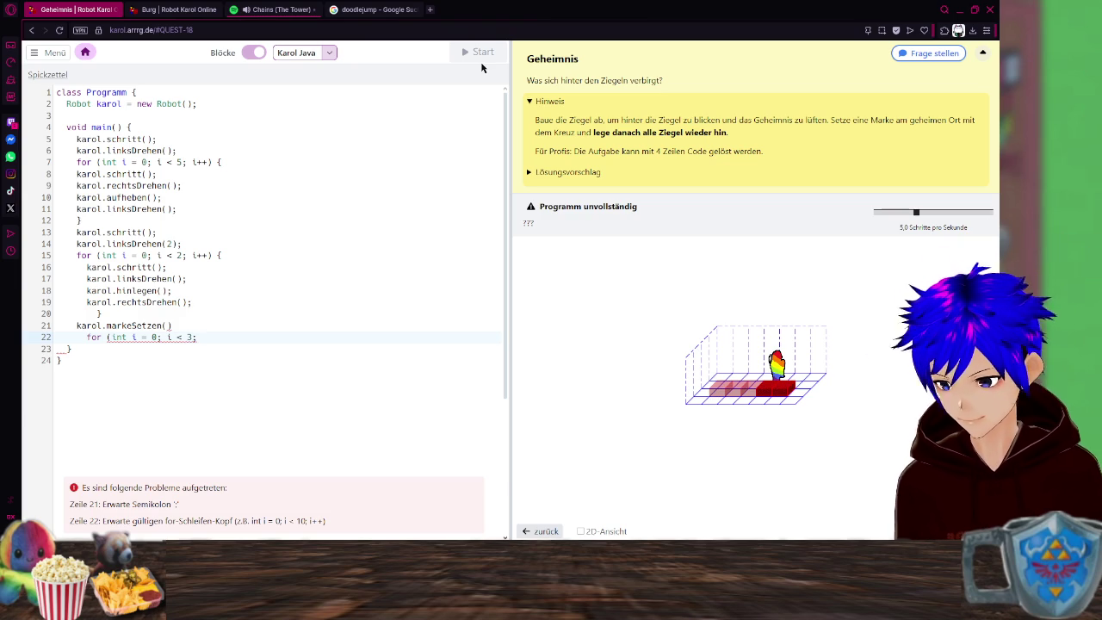
text(i++))
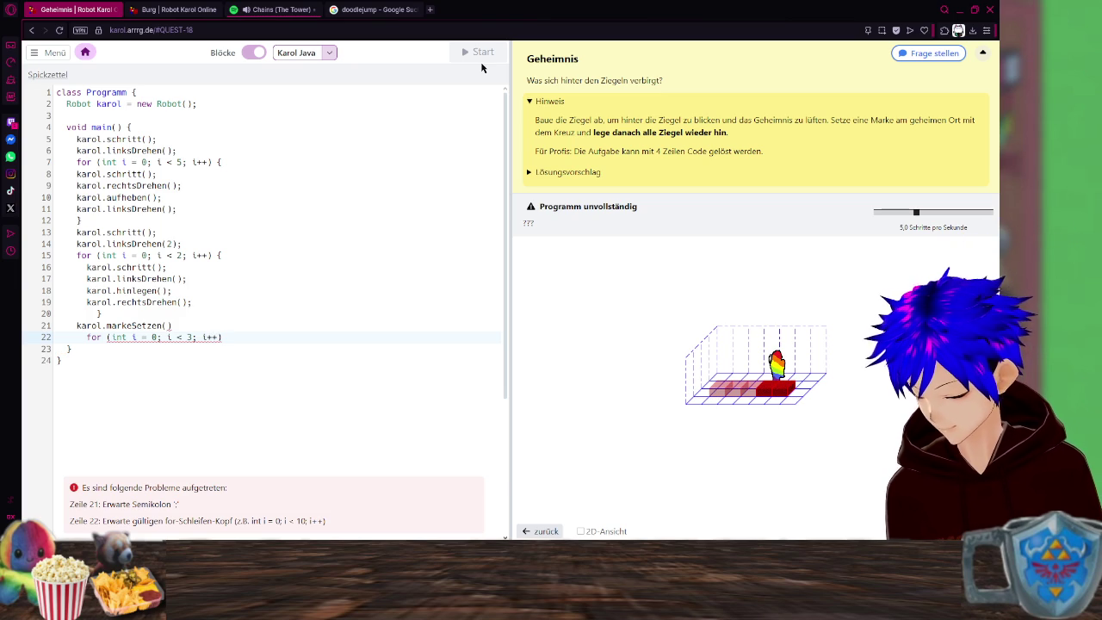
text({)
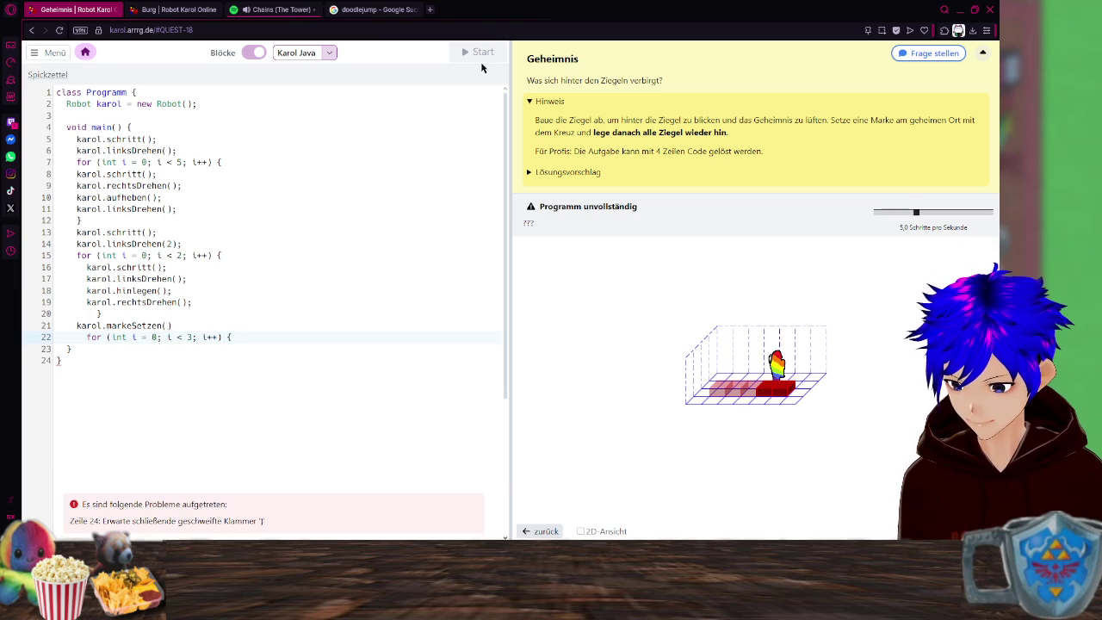
Start the loop body with karol.schritt() and karol.linksDrehen(); on lines 23–24.
key(Return)
text(karol.)
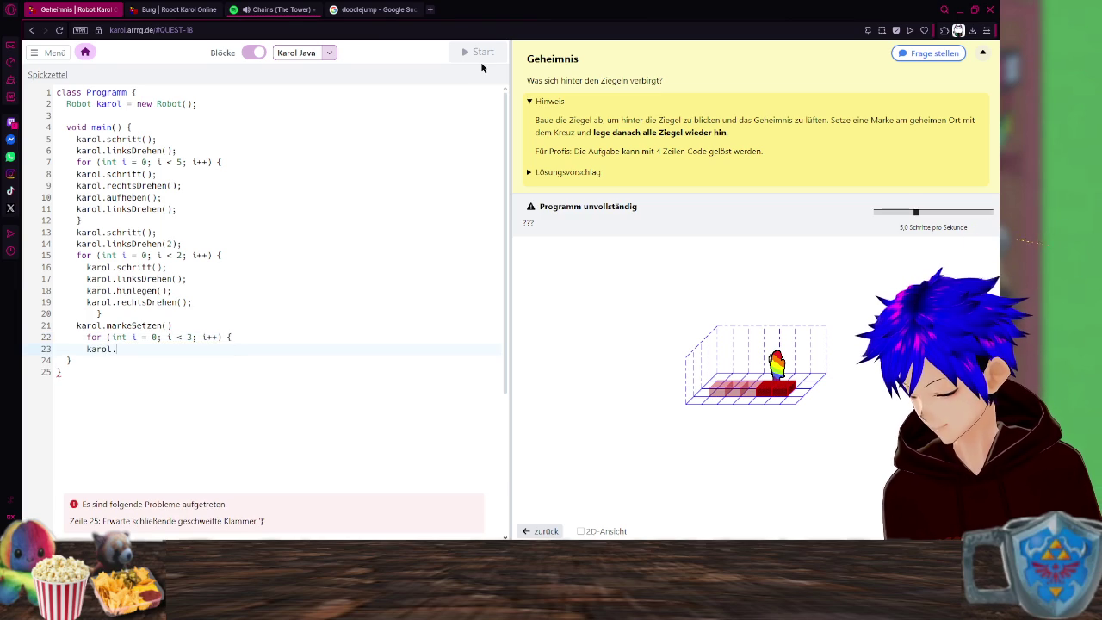
key(Return)
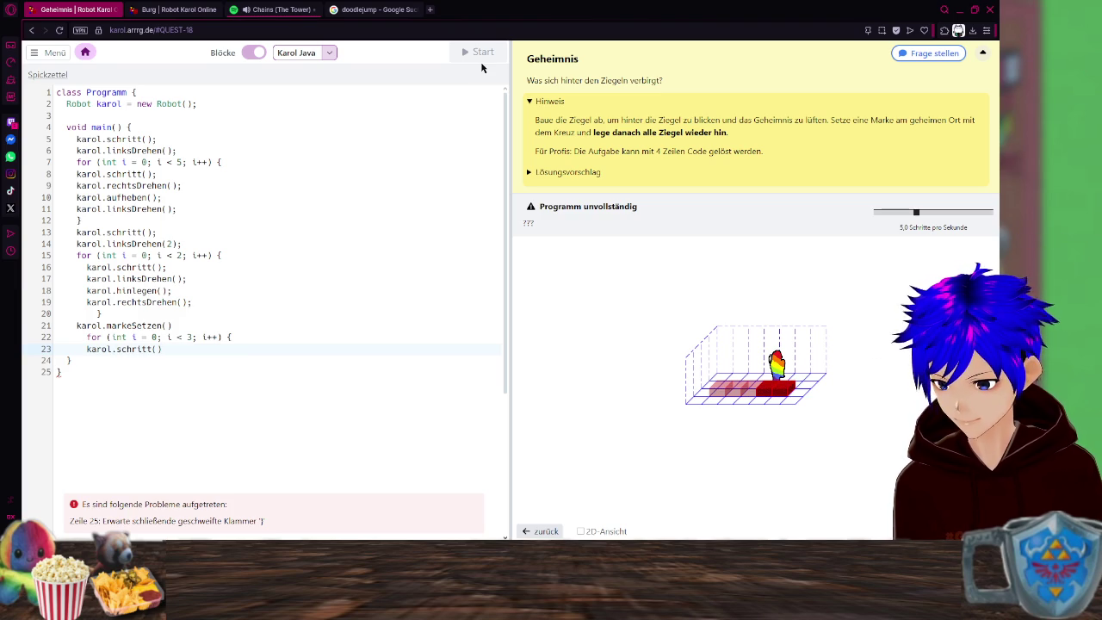
key(Return)
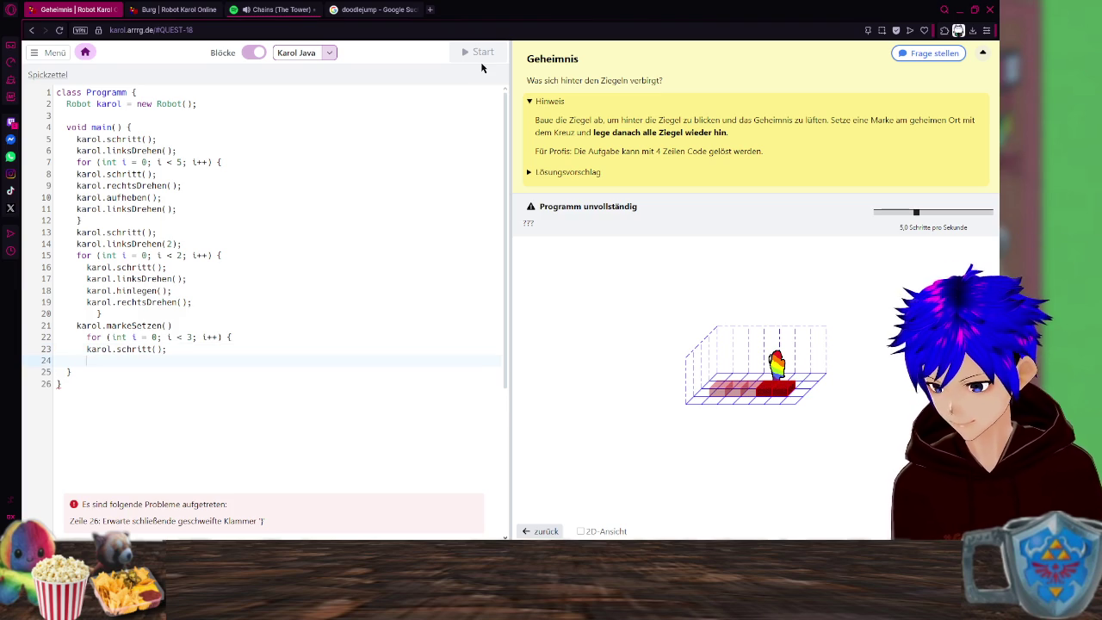
text(karol)
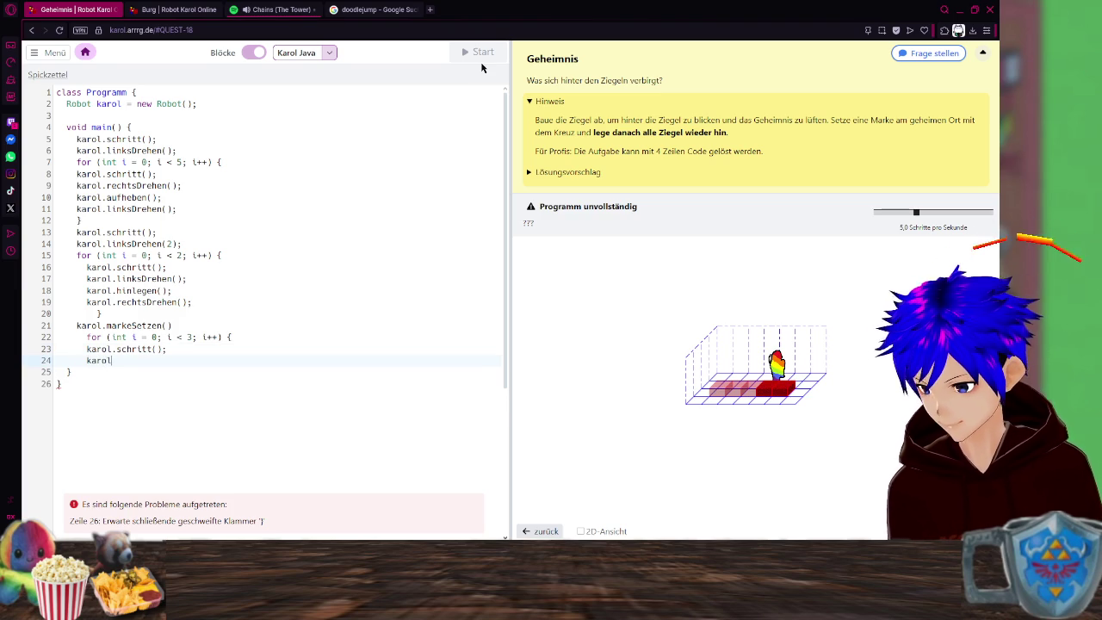
text(.l)
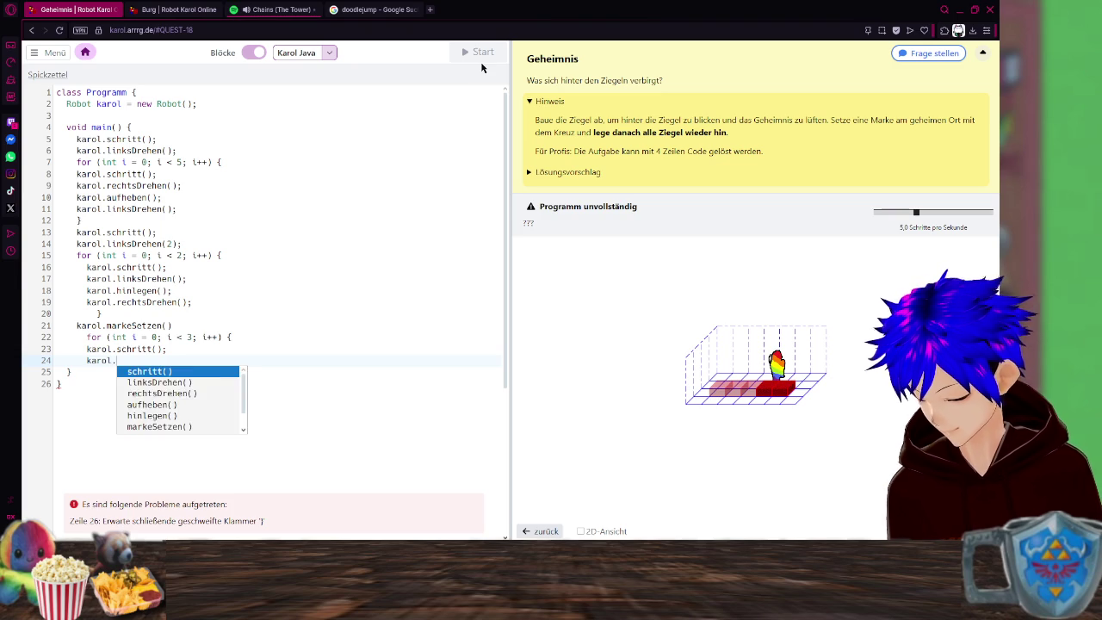
key(Return)
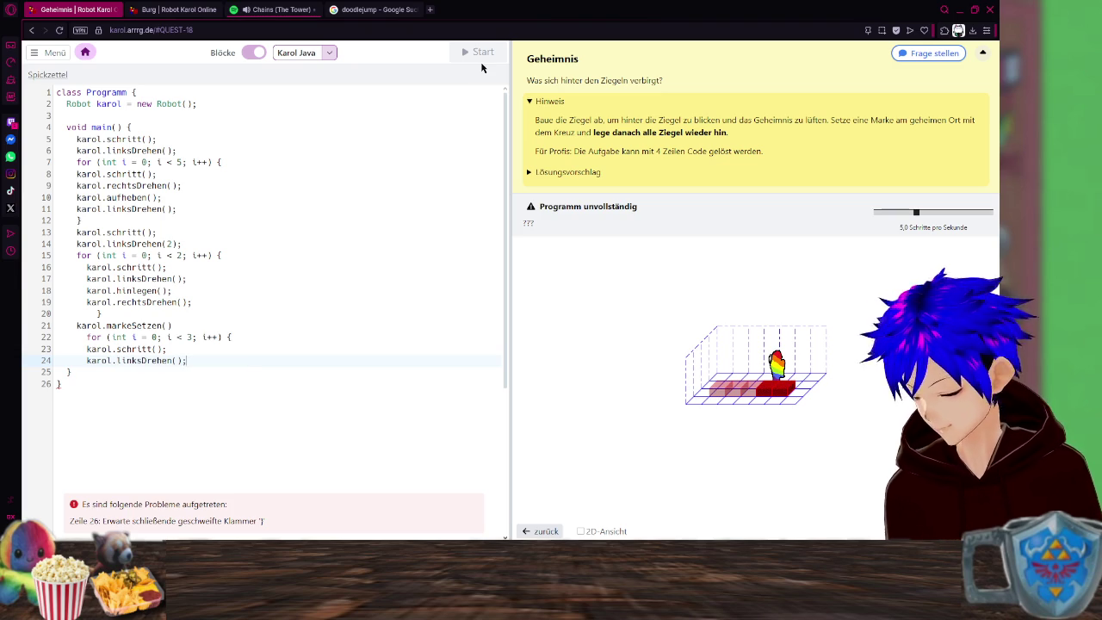
text(;)
key(Return)
Add karol.hinlegen() on line 25 of the loop body.
text(karol)
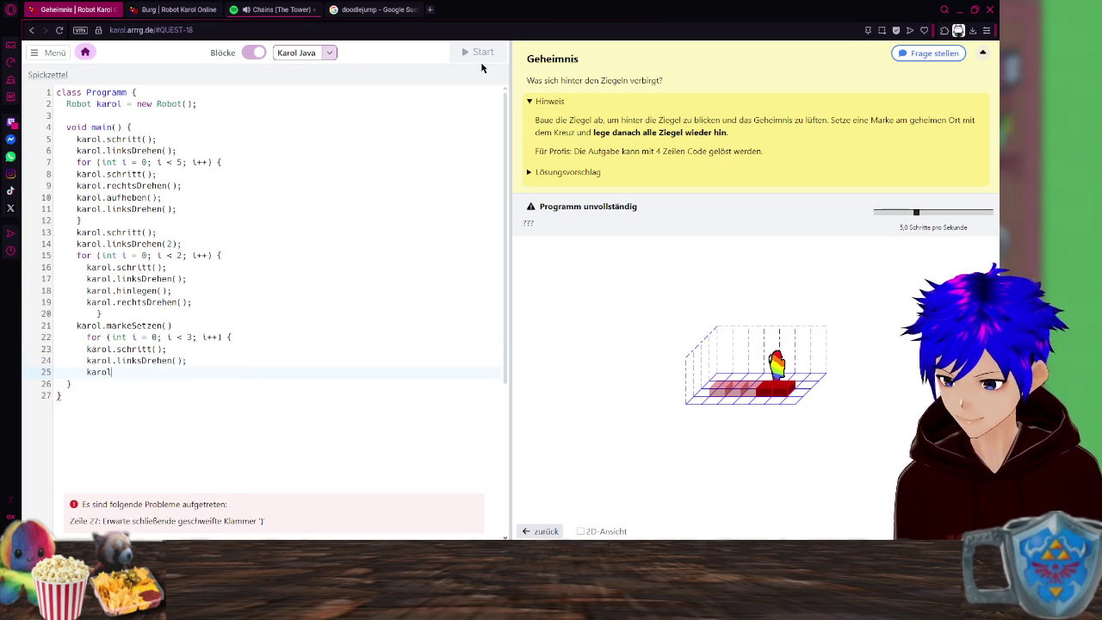
text(.)
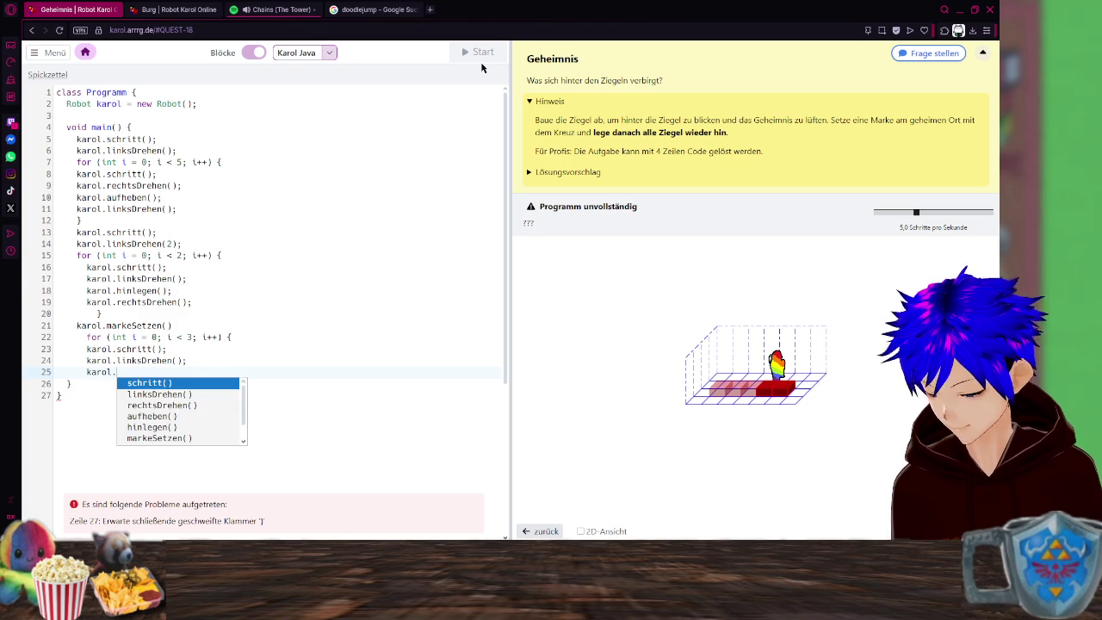
text(h)
key(Return)
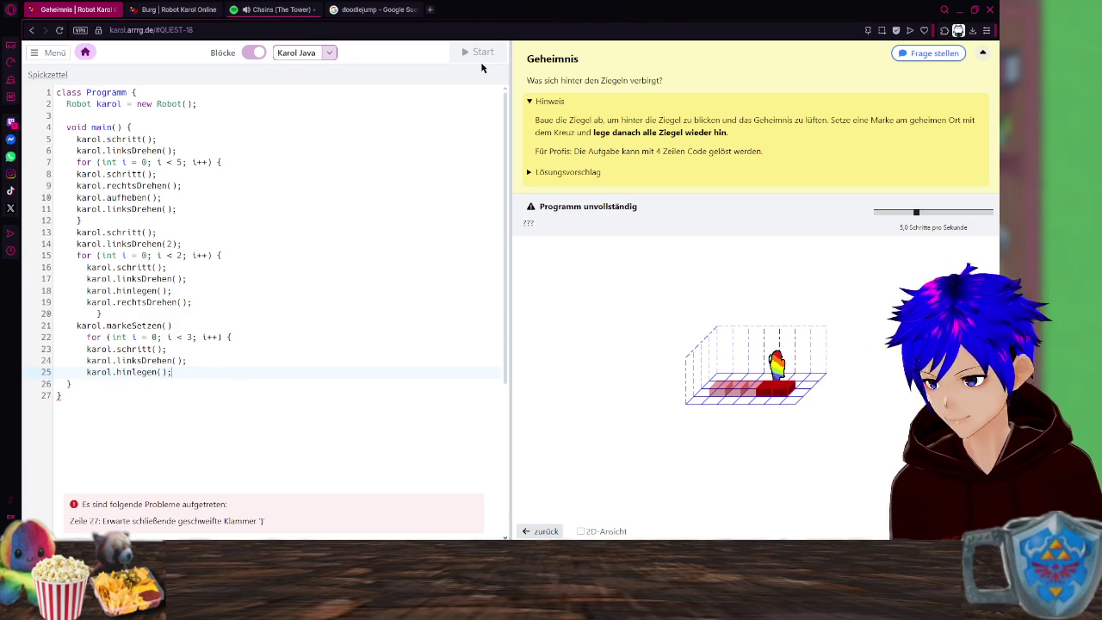
key(Return)
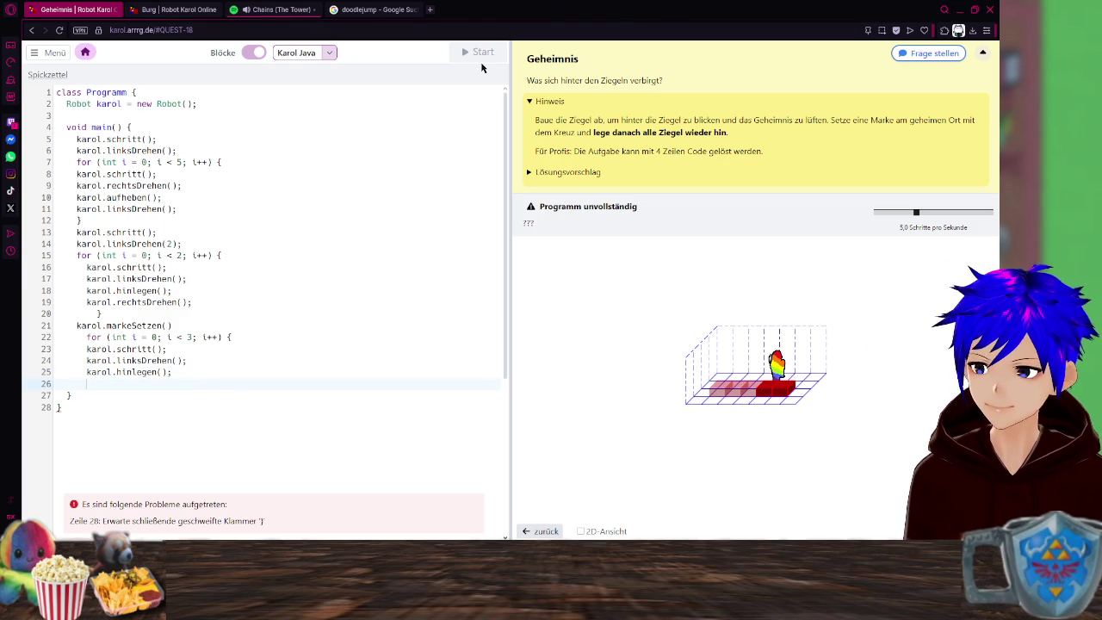
Add karol.rechtsDrehen(); on line 26 as the loop's last statement.
text(karol)
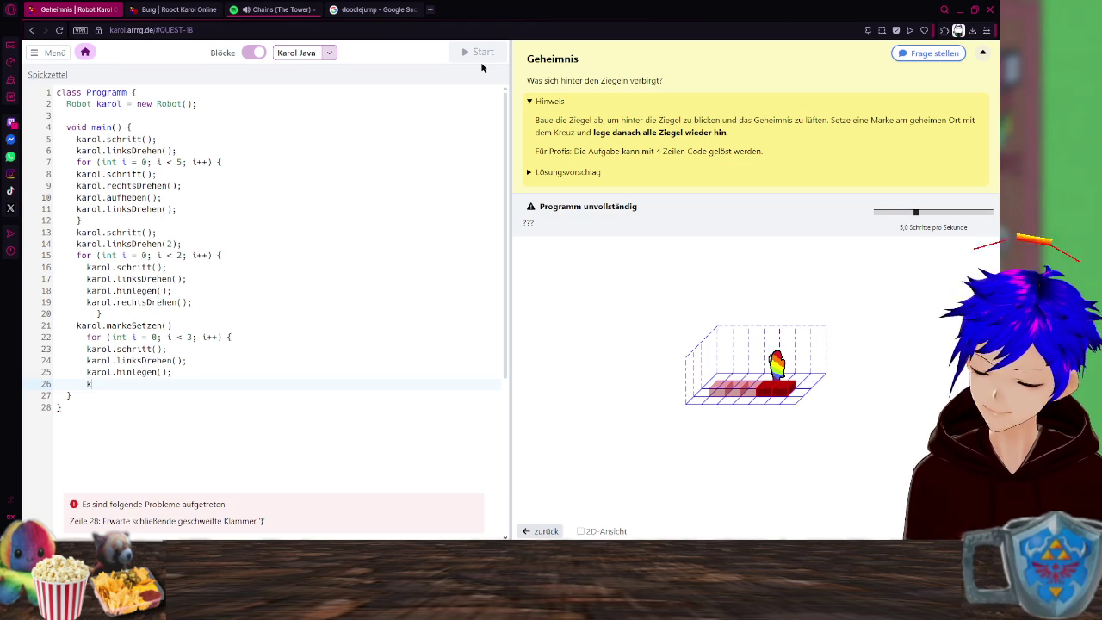
key(BackSpace)
key(BackSpace)
key(BackSpace)
text(rol.)
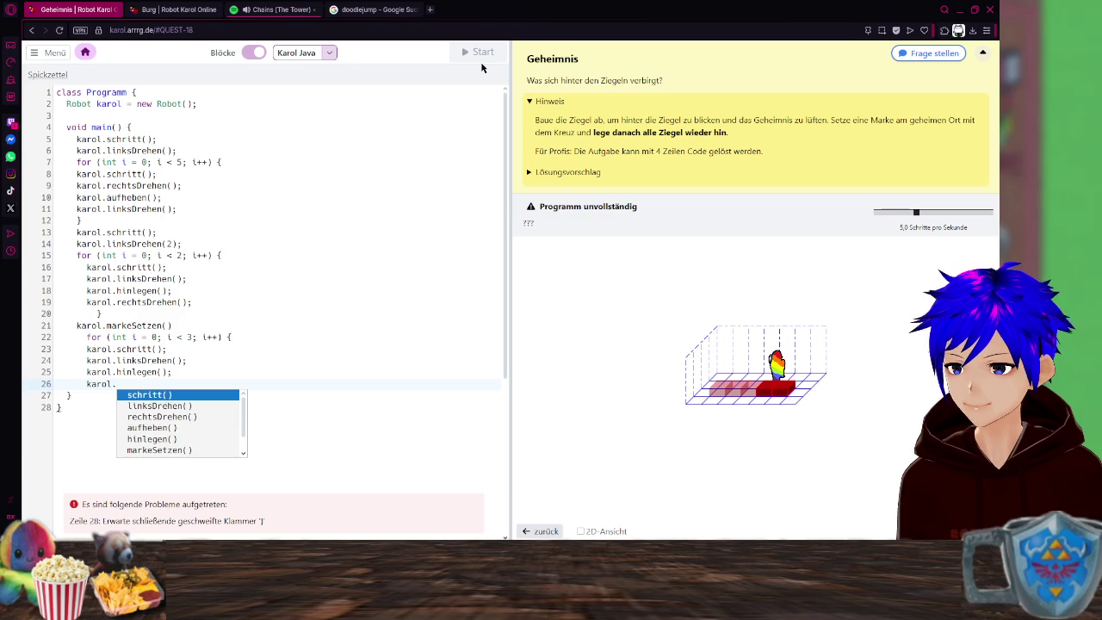
key(Escape)
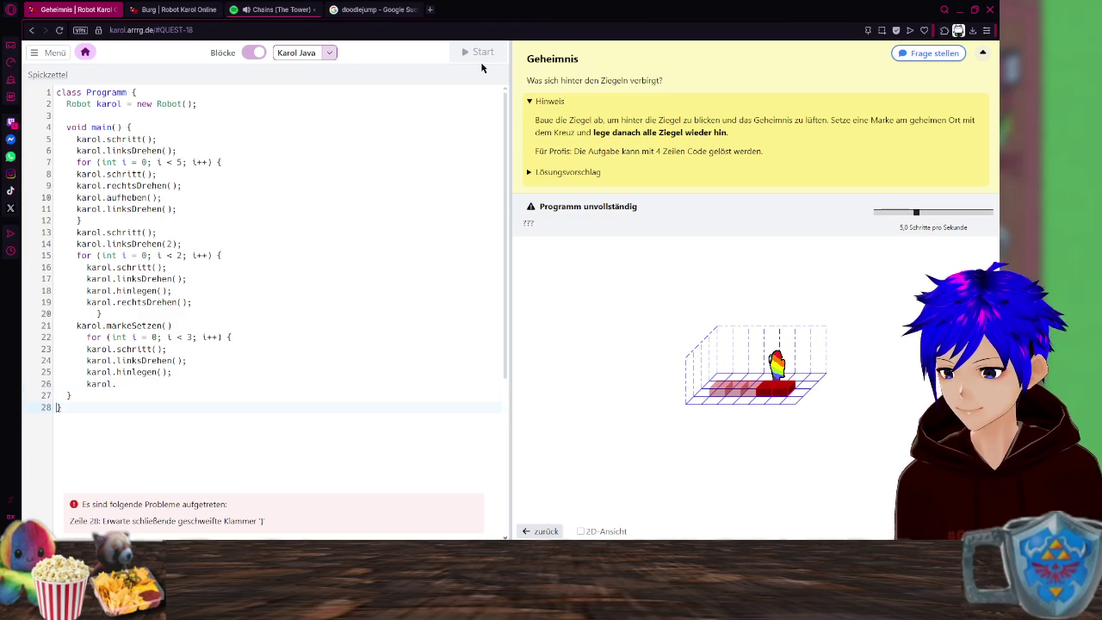
key(Up)
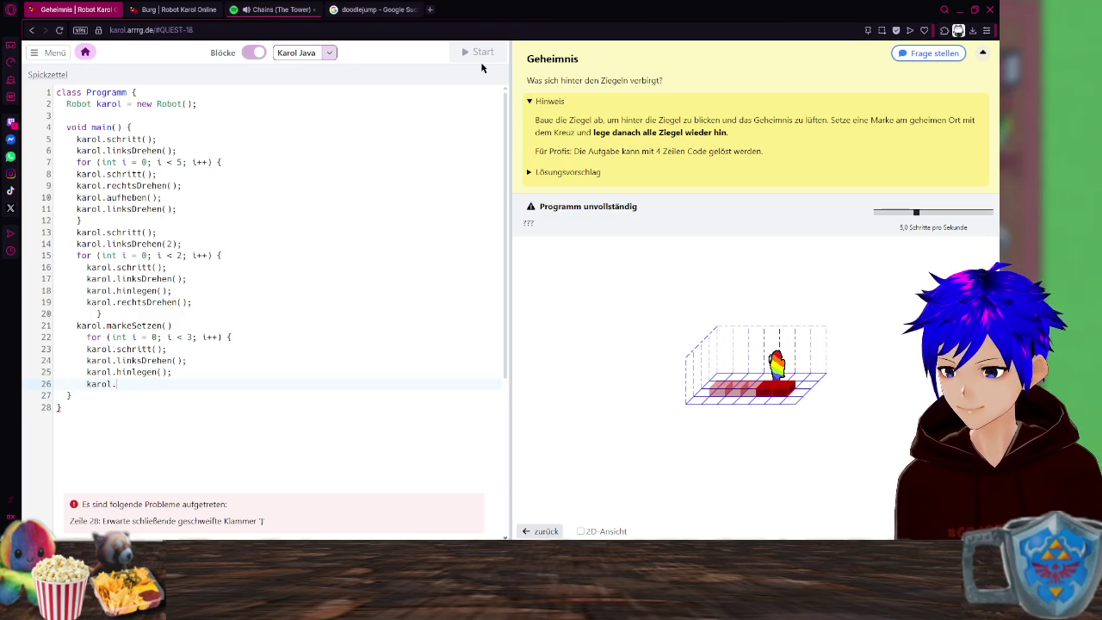
text(re)
key(Down)
key(Up)
key(Return)
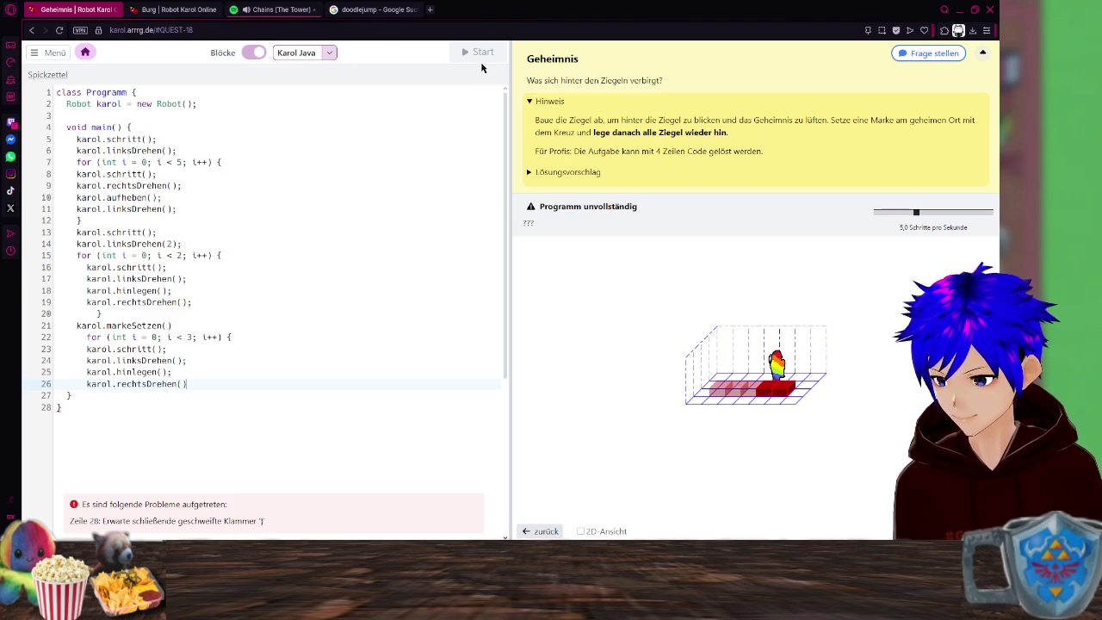
text(;)
key(Return)
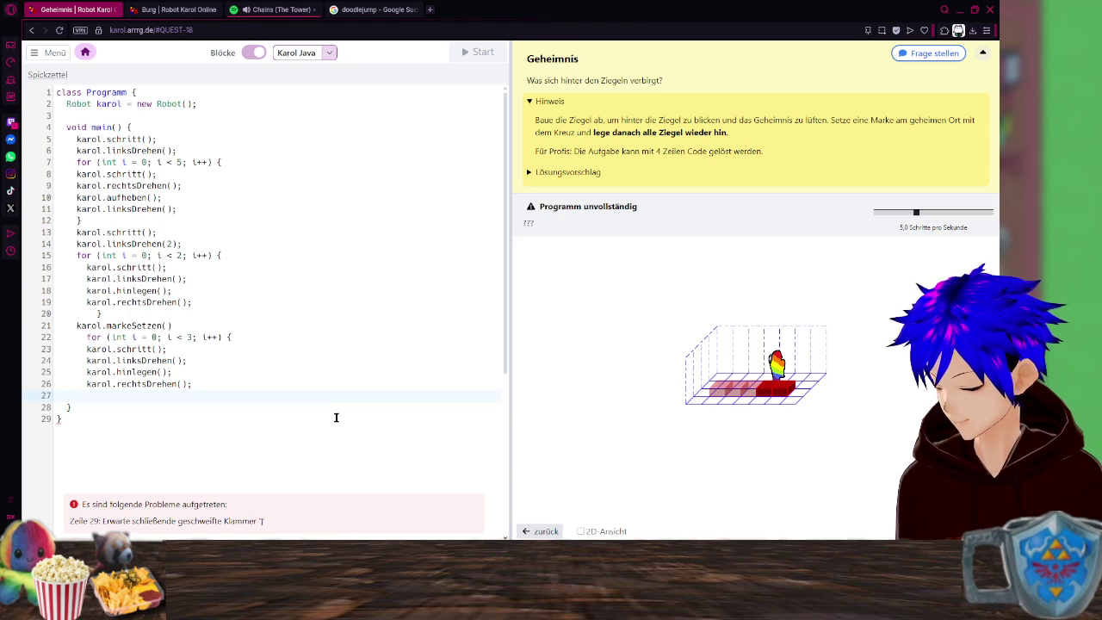
Close the third loop with a brace on line 27.
text(})
key(BackSpace)
text(})
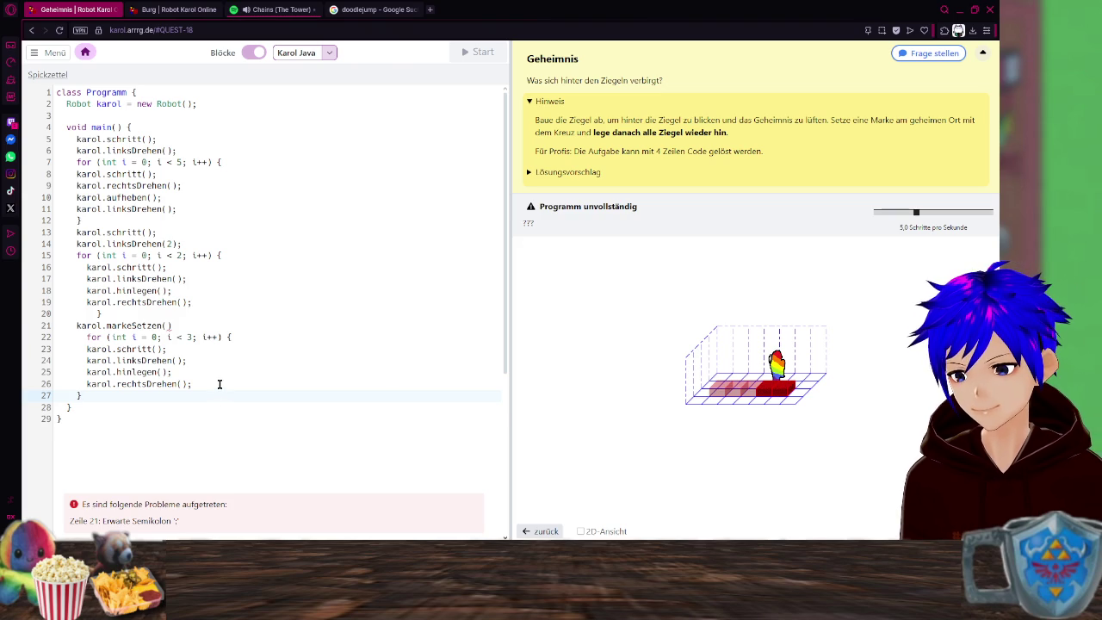
Add the missing semicolon after markeSetzen() on line 21, run, and continue past the success dialog.
click(223, 315)
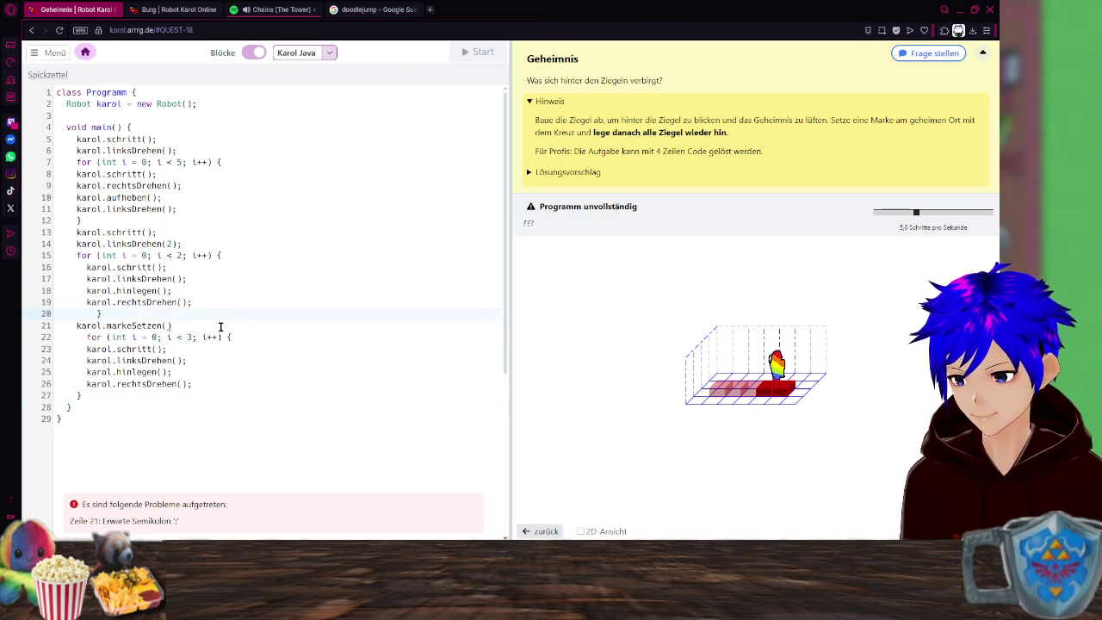
click(222, 327)
text(;)
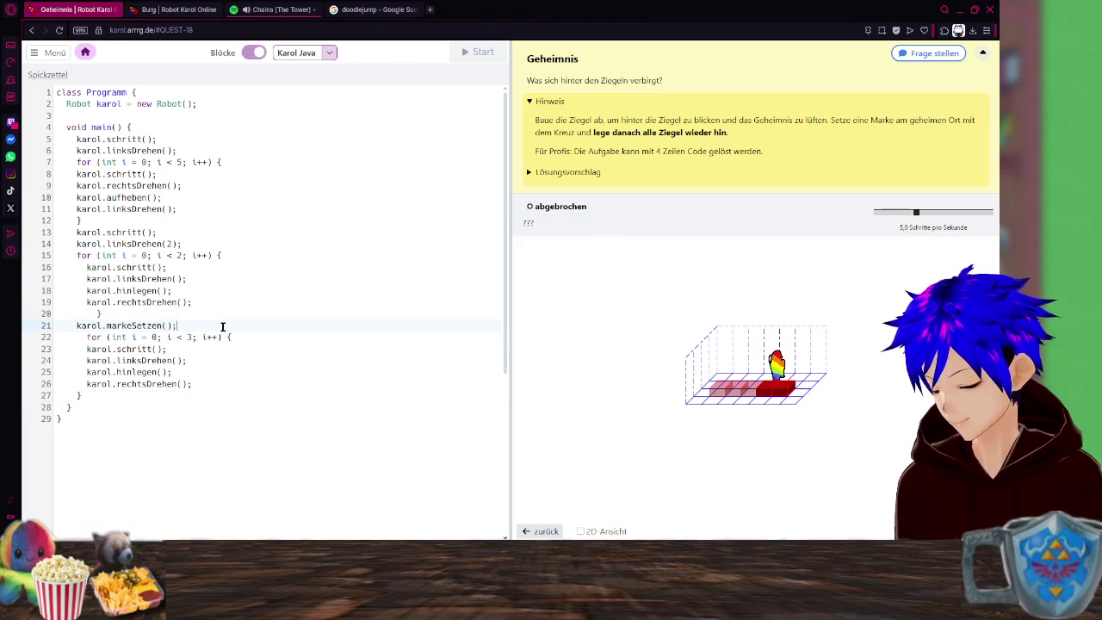
click(485, 52)
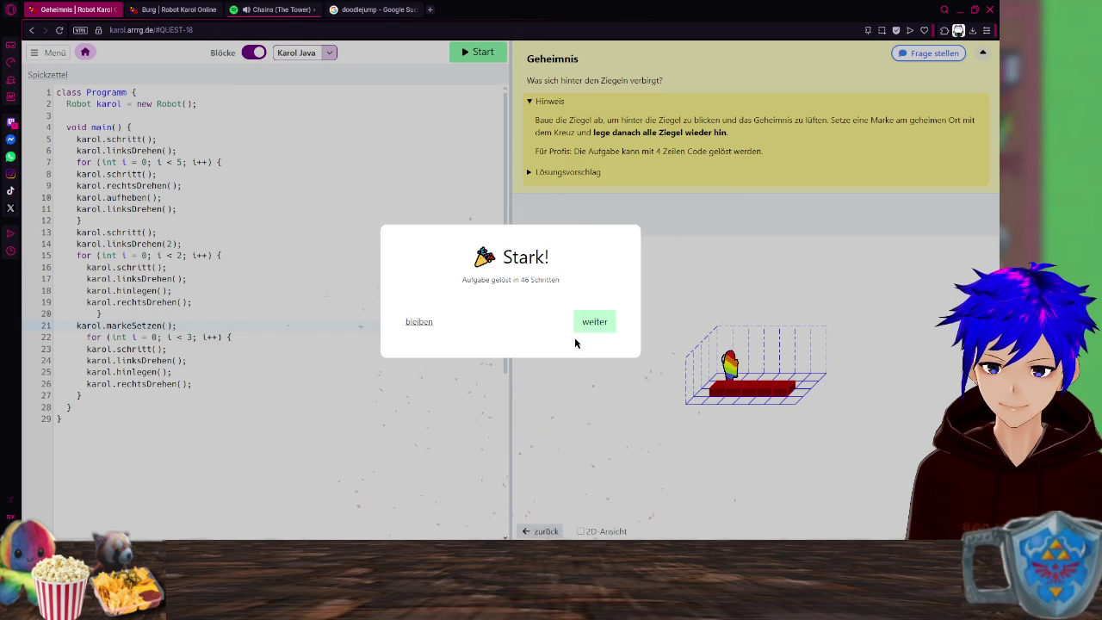
click(599, 336)
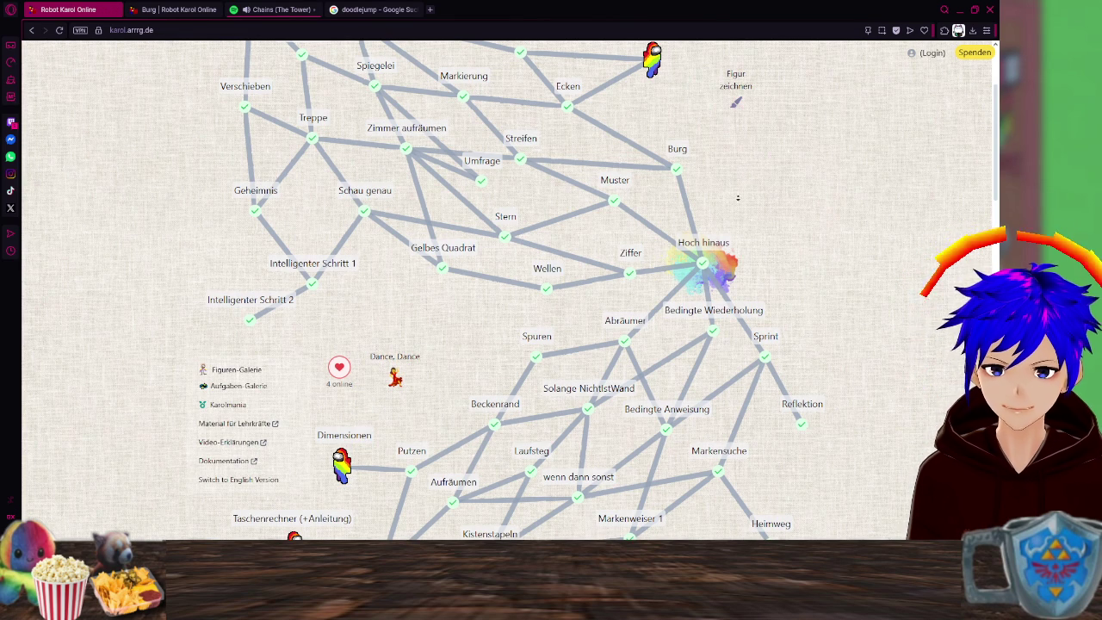
Scroll the quest map back to the top and switch to the Spotify tab.
scroll(749, 198, down, 2)
scroll(775, 163, up, 2)
scroll(800, 112, up, 2)
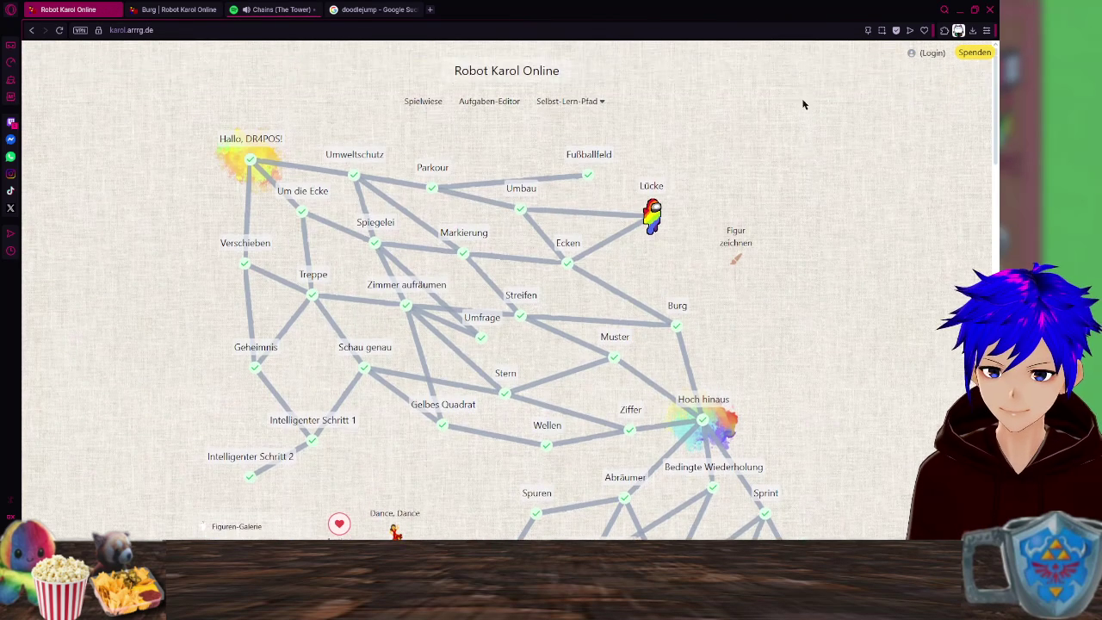
click(265, 12)
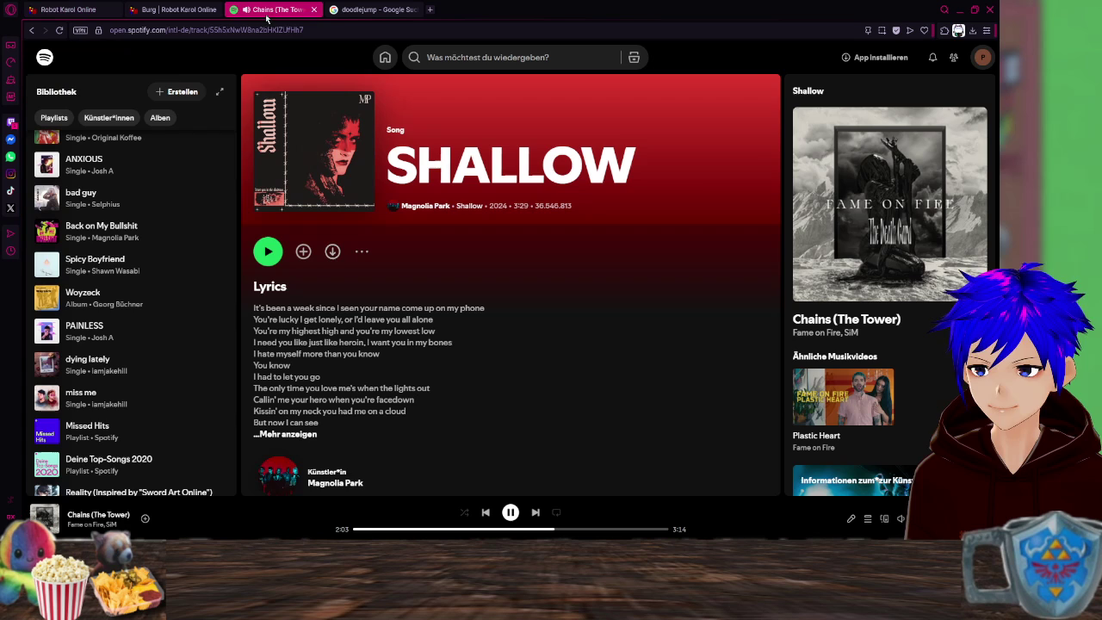